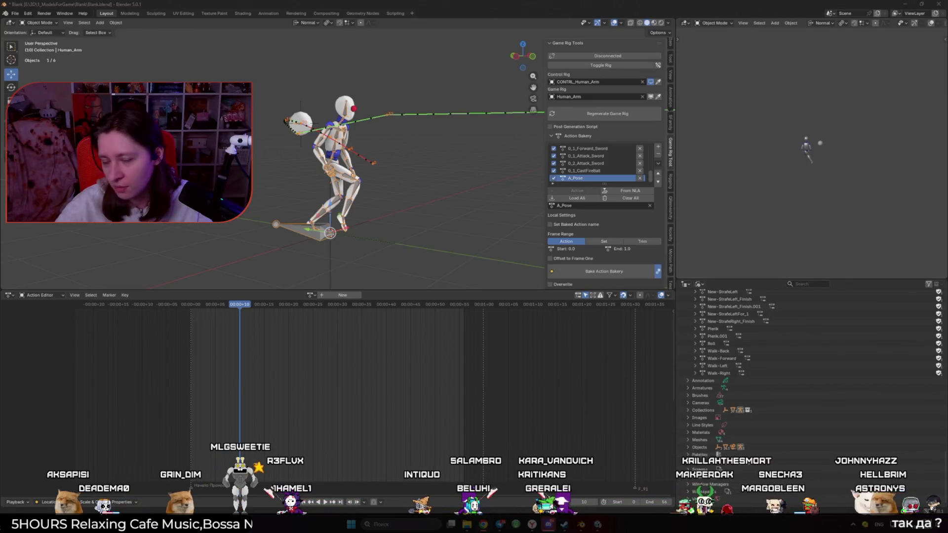
# - Switch the bottom editor to Nonlinear Animation and delete the old Try1 NLA tracks
pyautogui.click(9, 295)
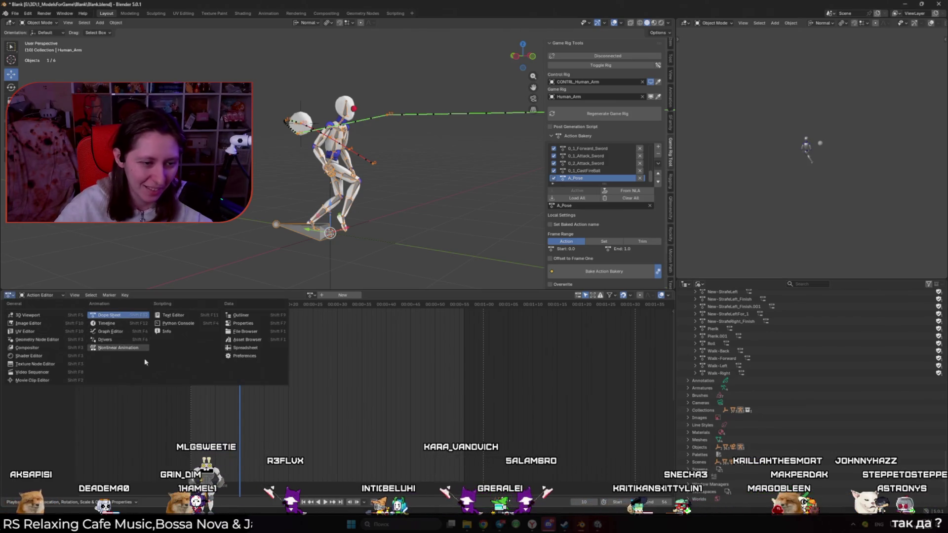
pyautogui.click(121, 347)
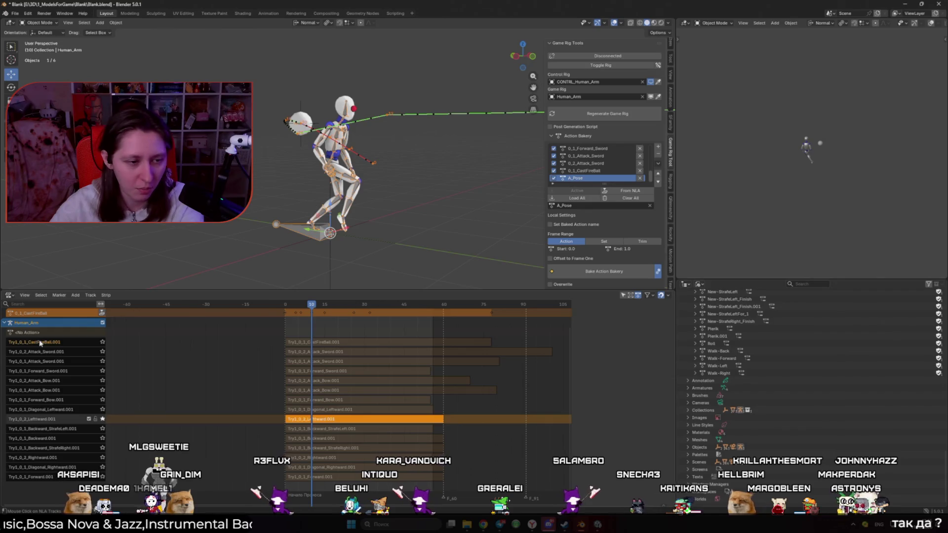
pyautogui.scroll(2, 39, 342)
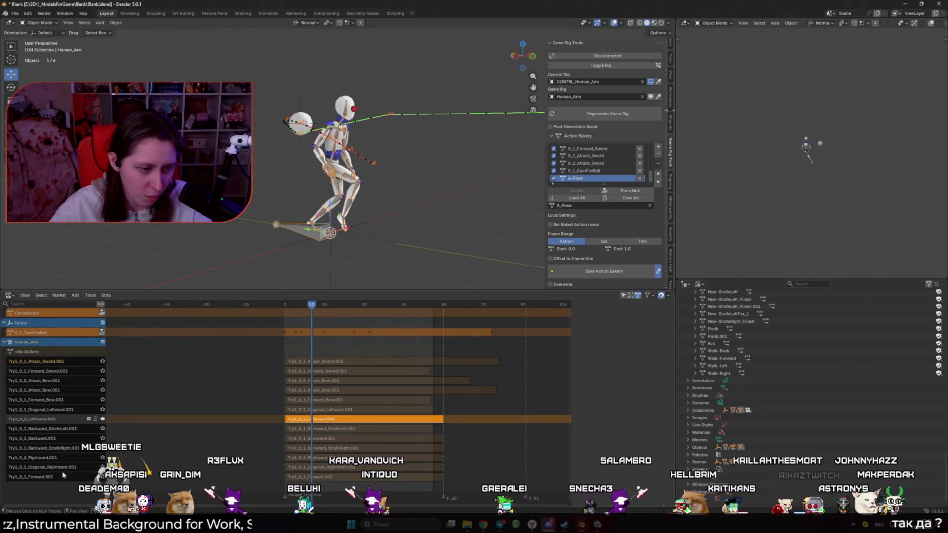
pyautogui.press('x')
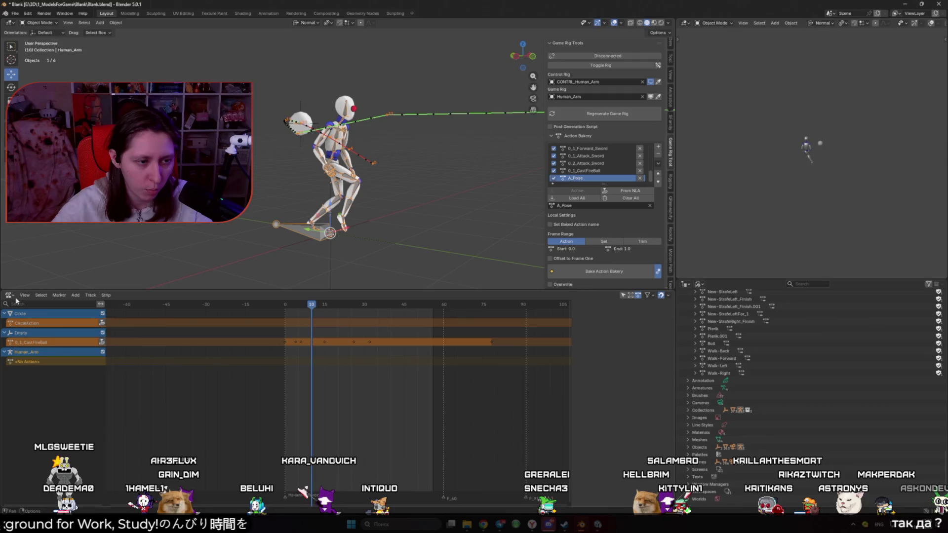
# - Toggle the control rig on and off, then bake the Action Bakery actions into NLA strips
pyautogui.click(602, 64)
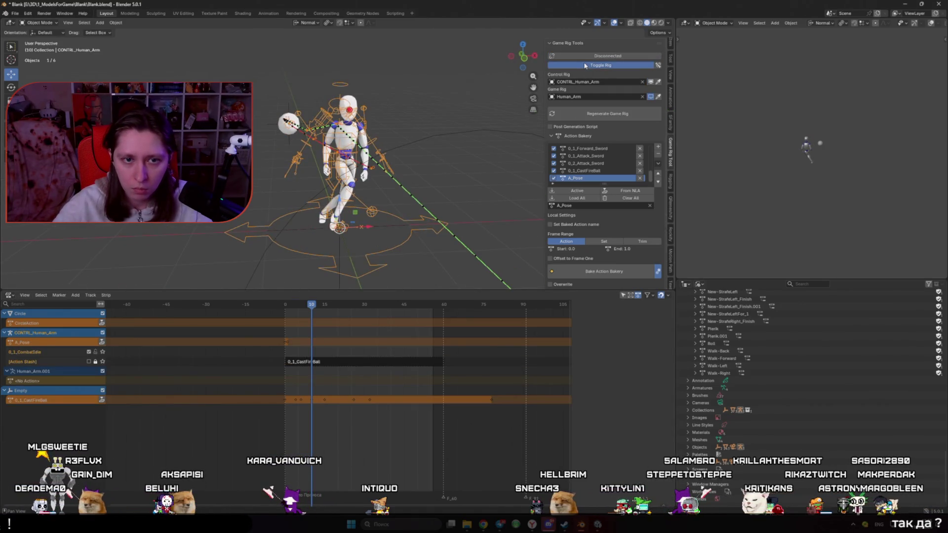
pyautogui.click(585, 65)
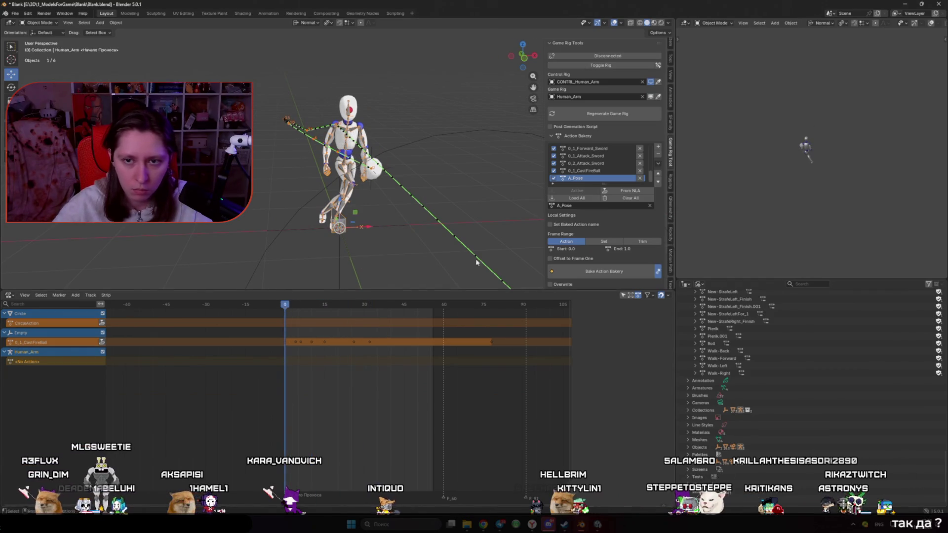
pyautogui.click(597, 276)
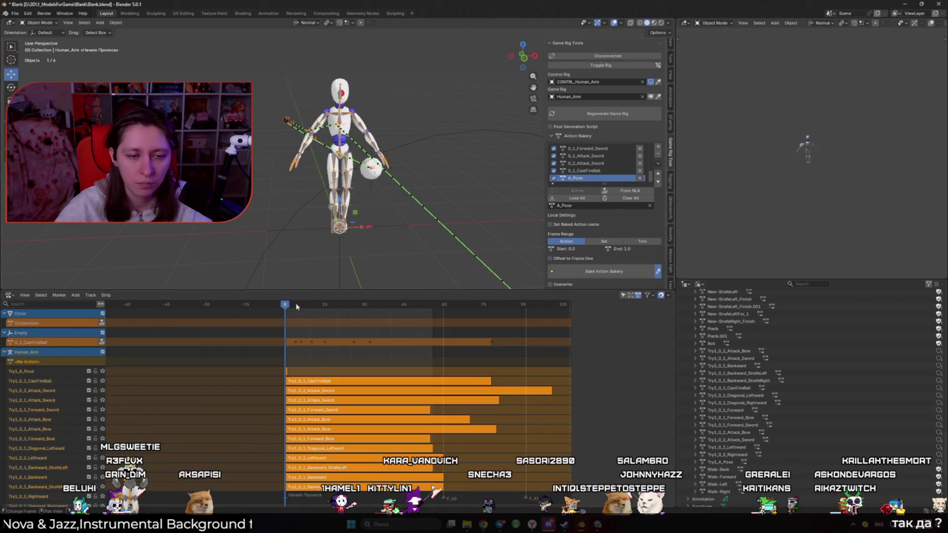
# - Solo Try1_A_Pose, then Try1_0_1_CastFireBall, and play the CastFireBall animation
pyautogui.press('space')
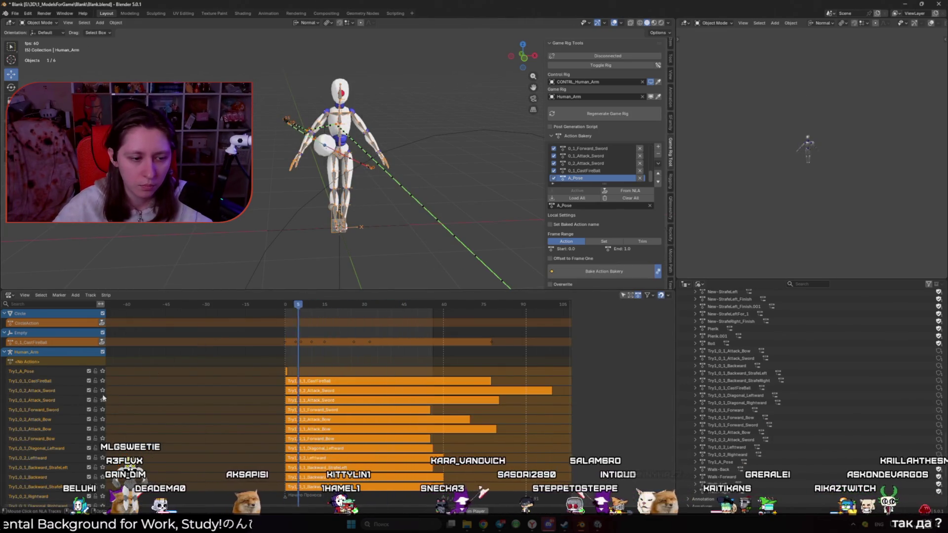
pyautogui.scroll(-2, 296, 307)
pyautogui.press('space')
pyautogui.click(102, 371)
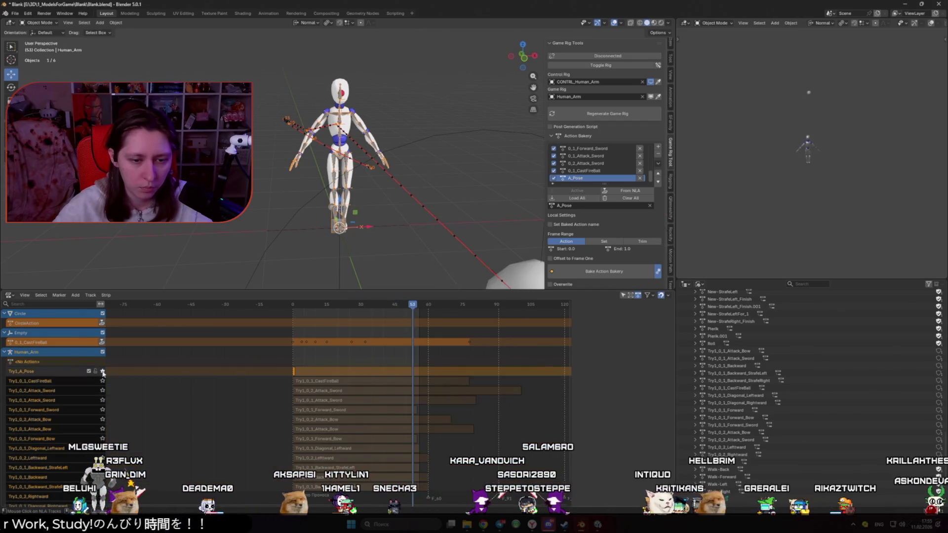
pyautogui.click(103, 380)
pyautogui.press('space')
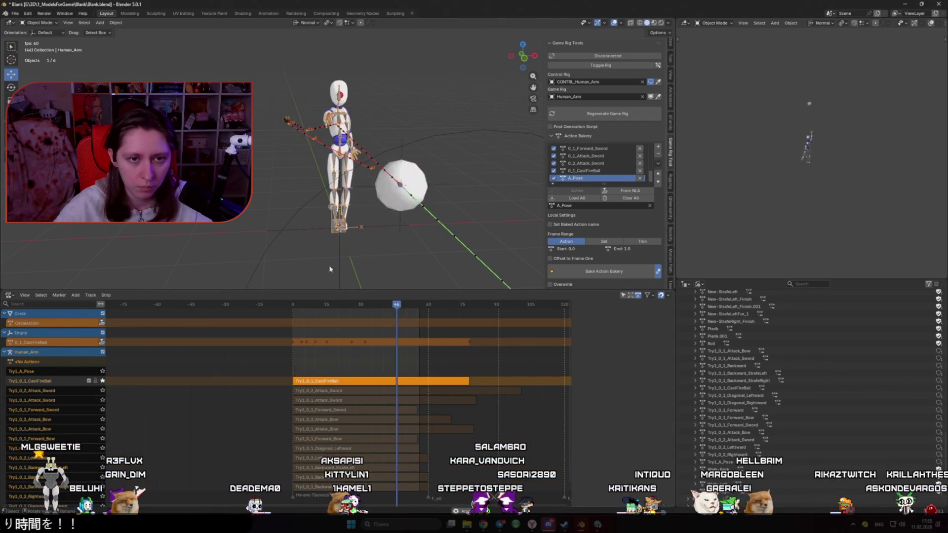
pyautogui.press('space')
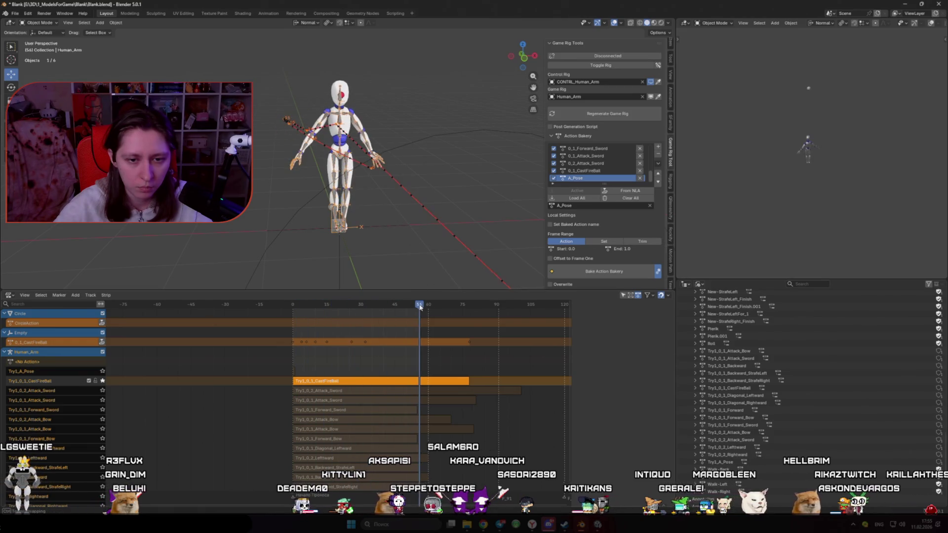
# - Scrub through frames 0, 56 and 24 to check the poses, replay, and save the file
pyautogui.click(296, 310)
pyautogui.click(419, 306)
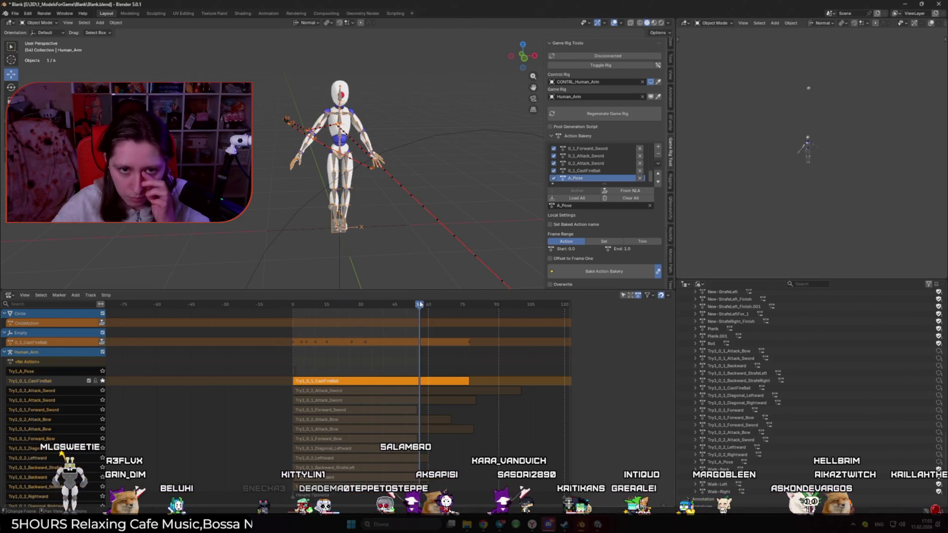
pyautogui.scroll(3, 390, 254)
pyautogui.moveTo(426, 304); pyautogui.dragTo(420, 309)
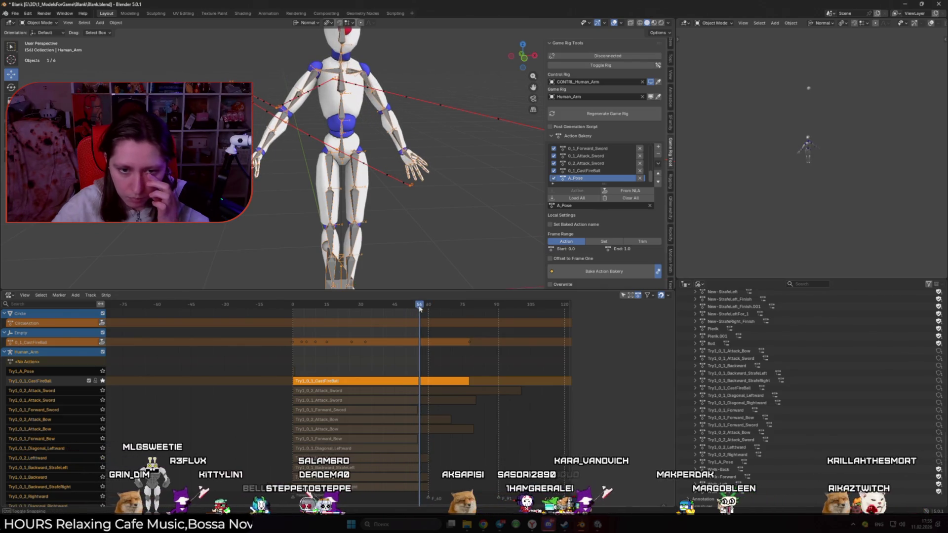
pyautogui.click(299, 310)
pyautogui.press('space')
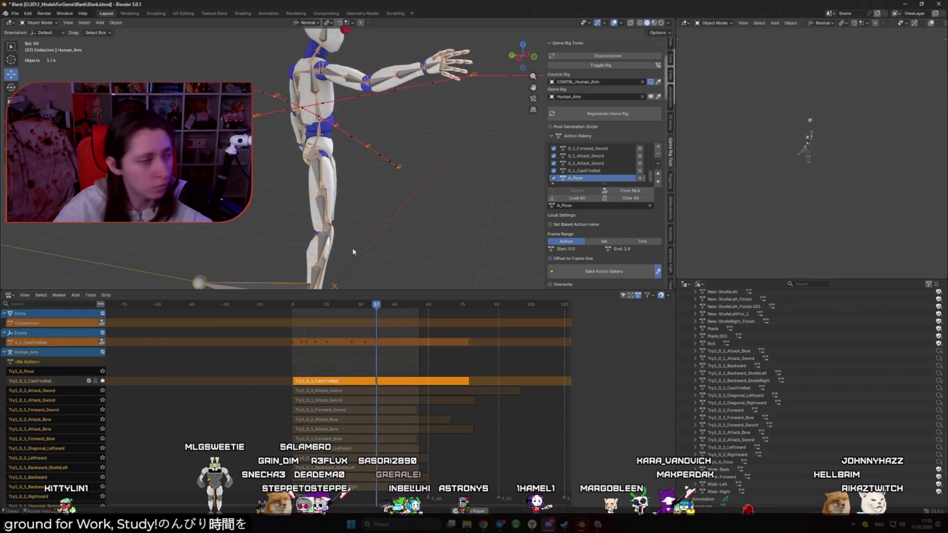
pyautogui.press('Escape')
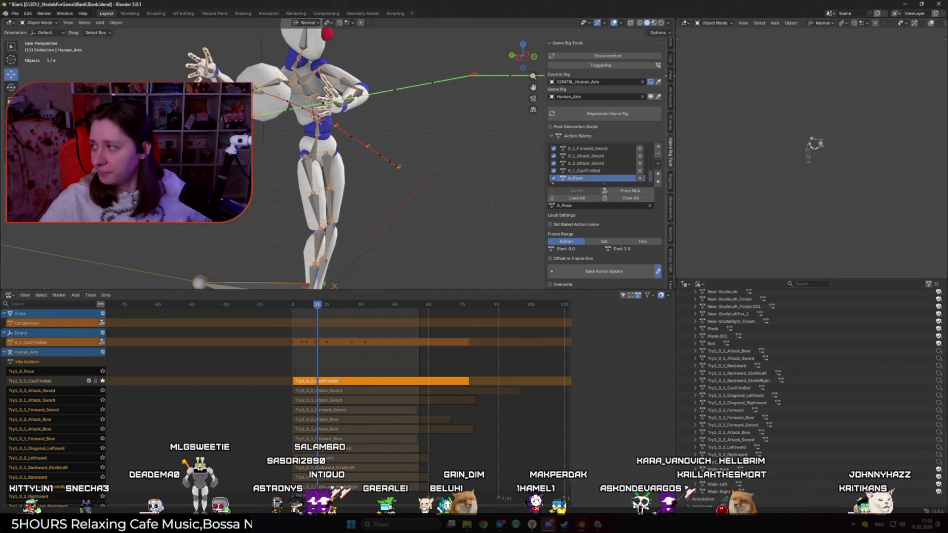
pyautogui.hotkey('ctrl', 's')
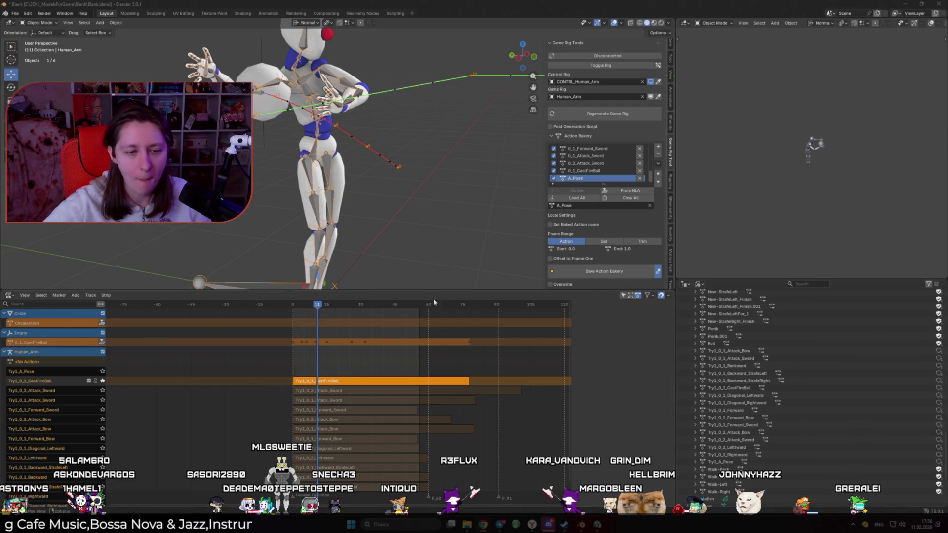
pyautogui.press('space')
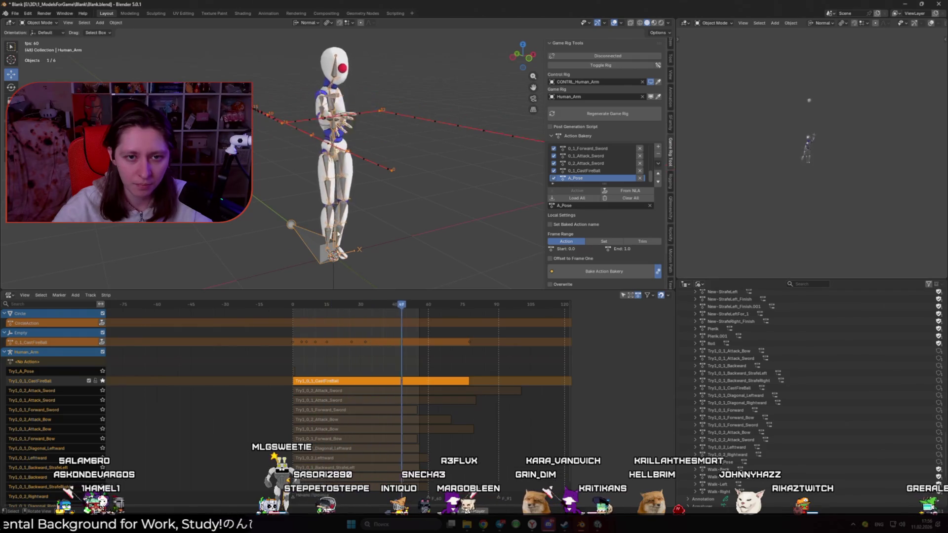
# - Hide overlays and trim the CastFireBall strip at frame 60, deleting the part after it
pyautogui.hotkey('shift', 'alt', 'z')
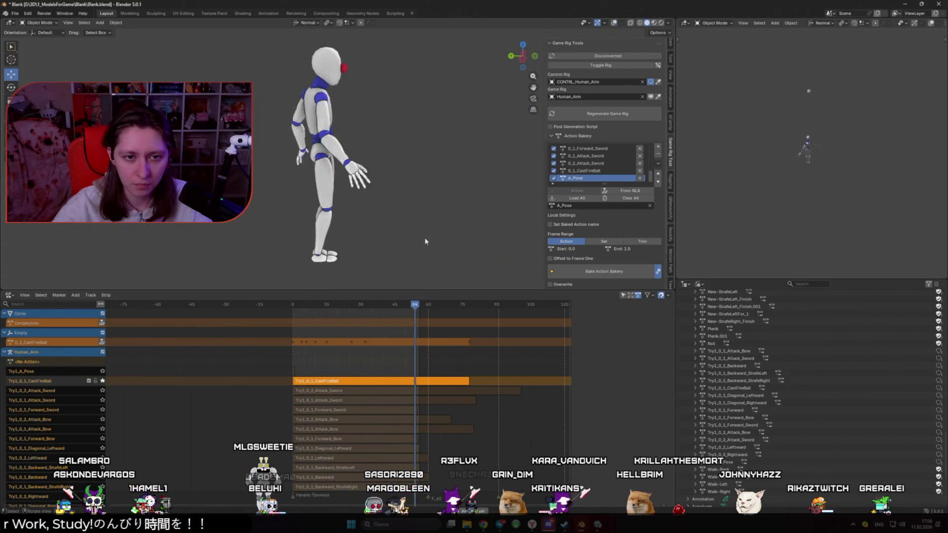
pyautogui.moveTo(426, 307)
pyautogui.mouseDown()
pyautogui.moveTo(434, 305)
pyautogui.moveTo(423, 308)
pyautogui.moveTo(431, 382)
pyautogui.mouseUp()
pyautogui.press('n')
pyautogui.press('y')
pyautogui.click(460, 381)
pyautogui.press('Delete')
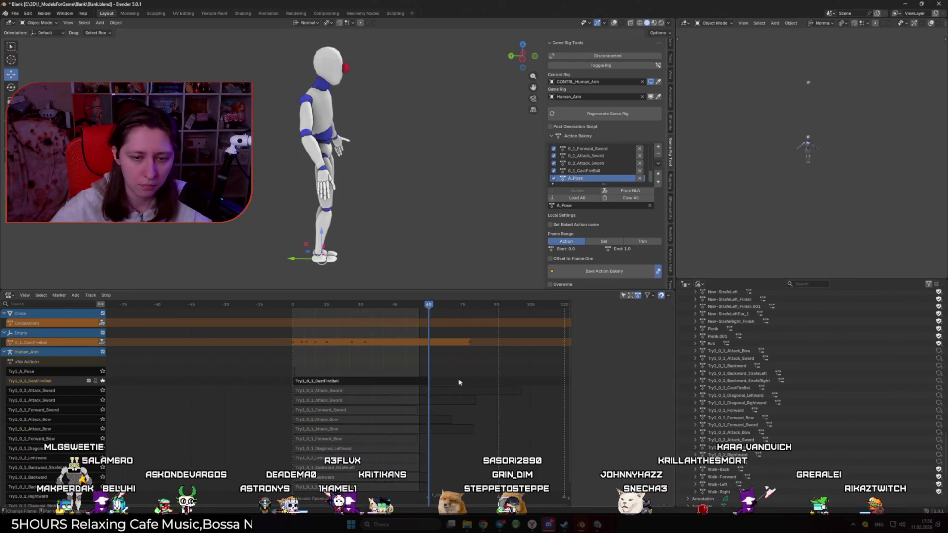
pyautogui.press('space')
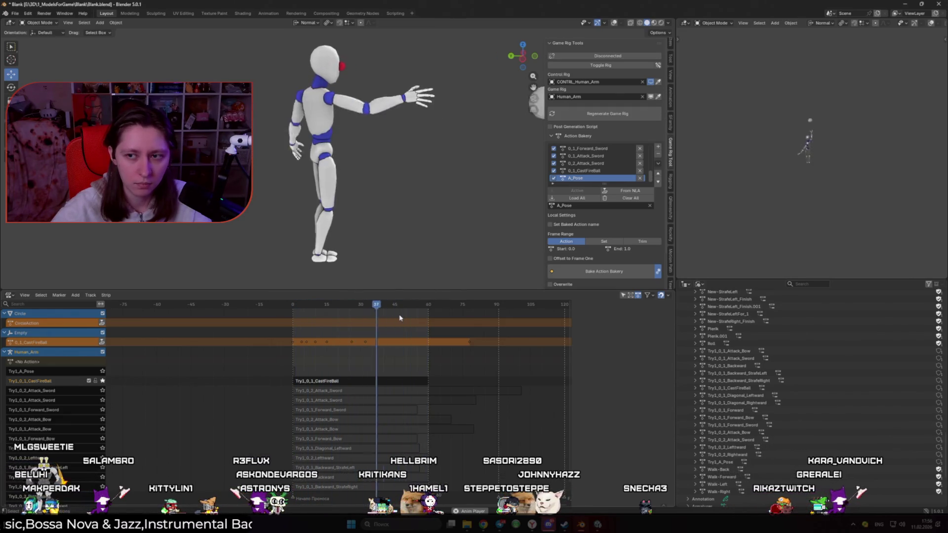
pyautogui.press('space')
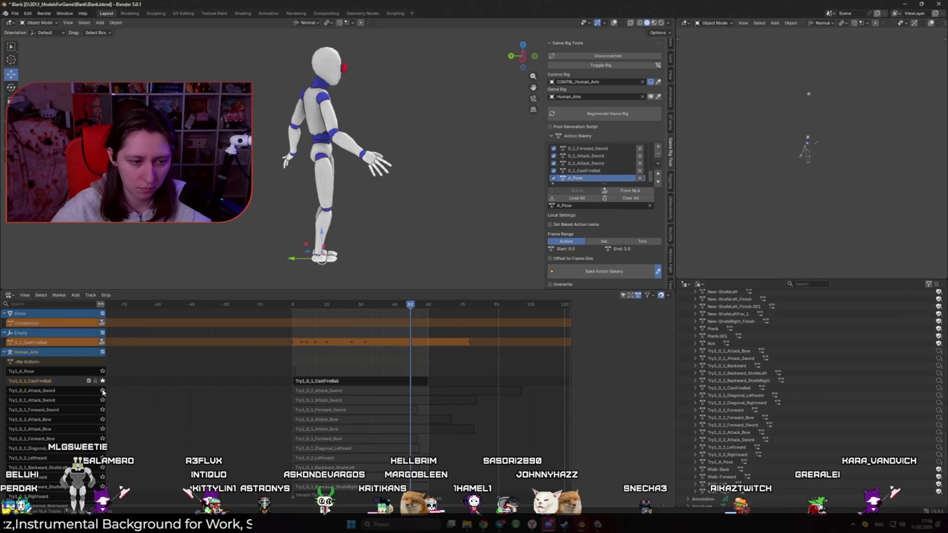
# - Solo Try1_0_2_Attack_Sword, play it from about frame 101, and restore the overlays
pyautogui.click(390, 391)
pyautogui.moveTo(506, 306); pyautogui.dragTo(522, 310)
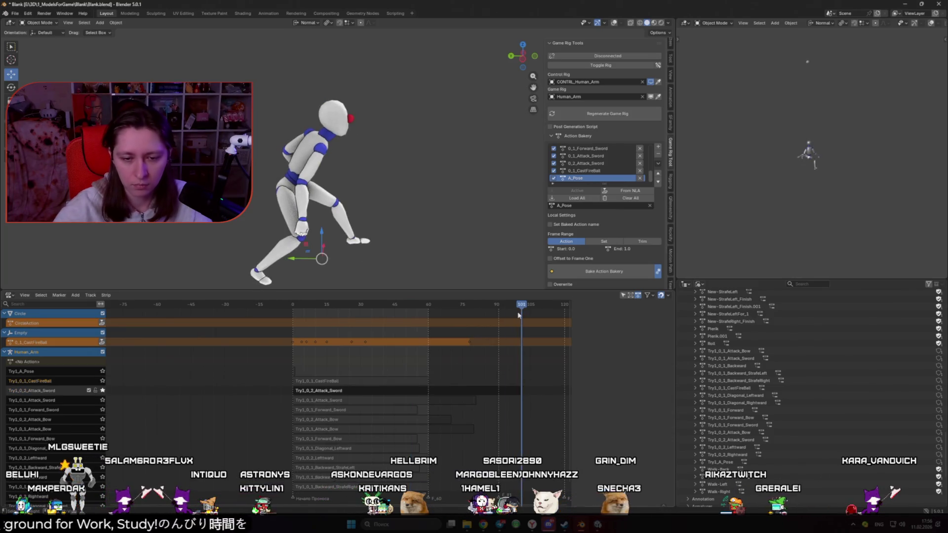
pyautogui.press('space')
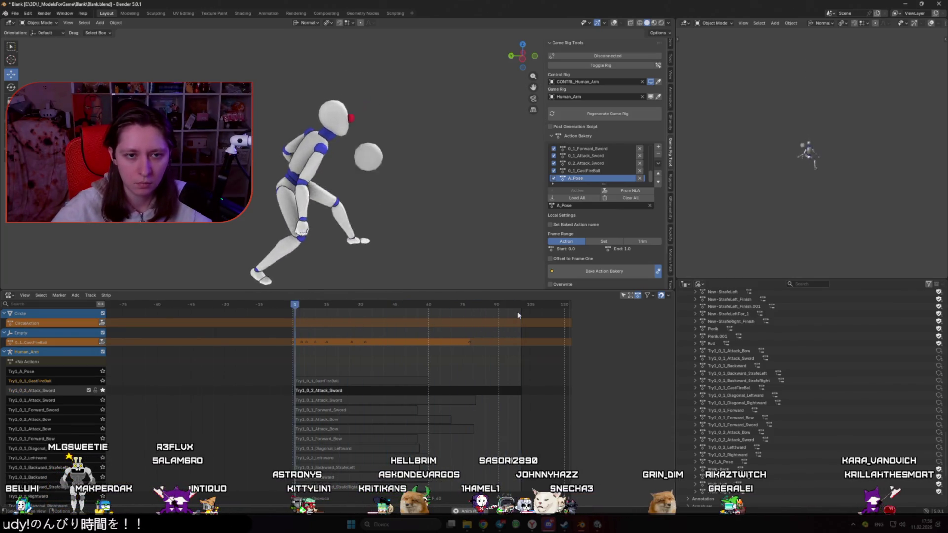
pyautogui.hotkey('shift', 'alt', 'z')
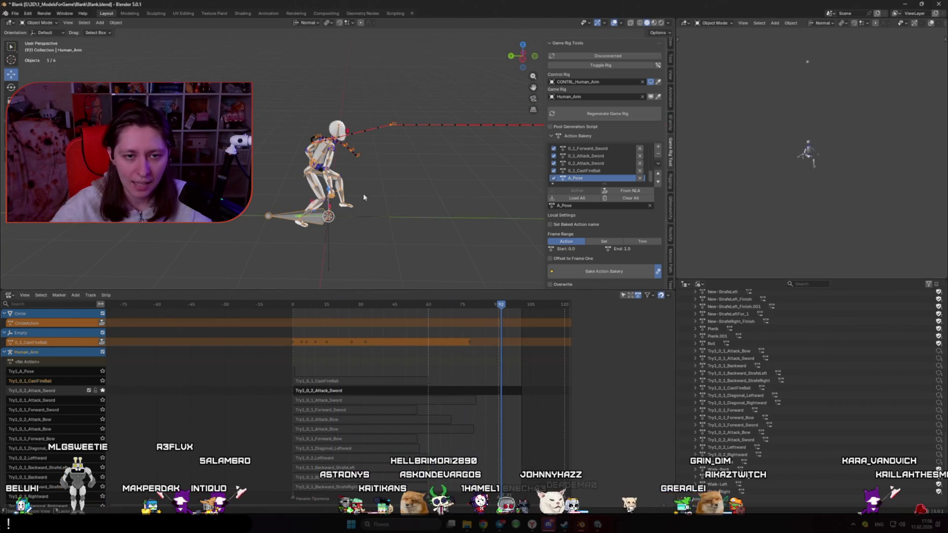
pyautogui.hotkey('ctrl', 'z')
pyautogui.click(293, 306)
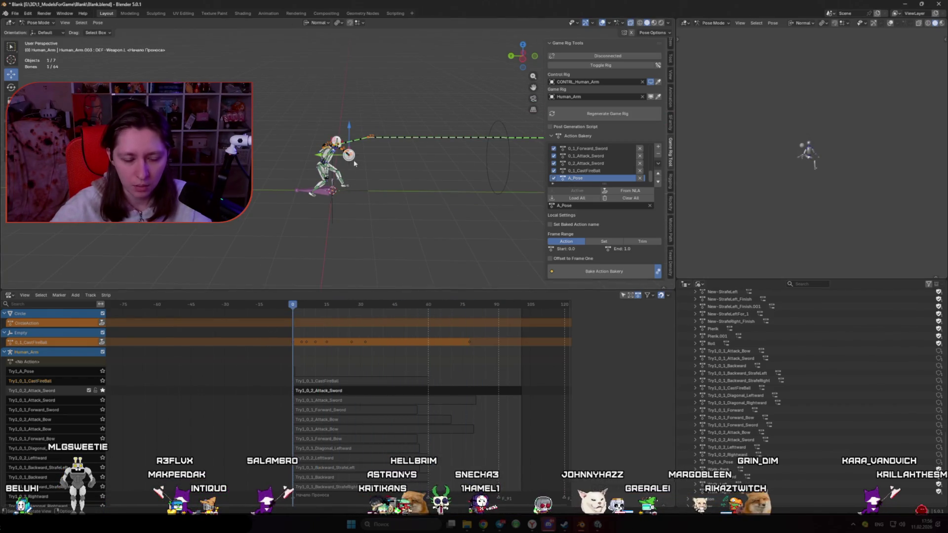
pyautogui.scroll(5, 353, 160)
pyautogui.hotkey('ctrl', 'z')
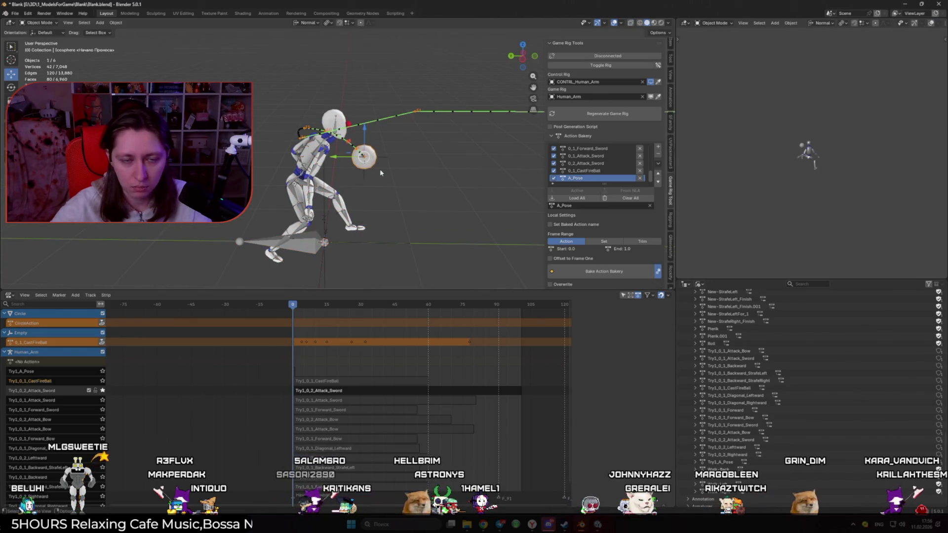
pyautogui.hotkey('ctrl', 'z')
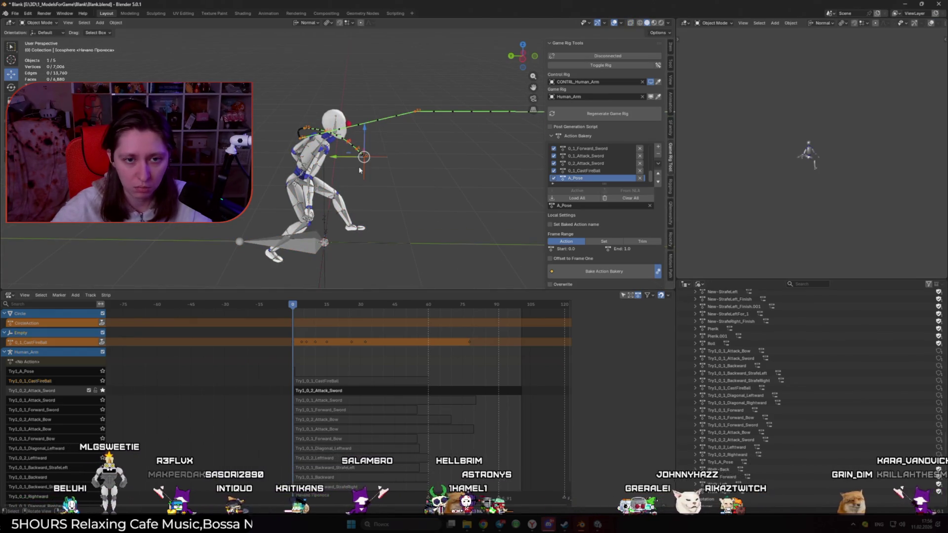
pyautogui.press('space')
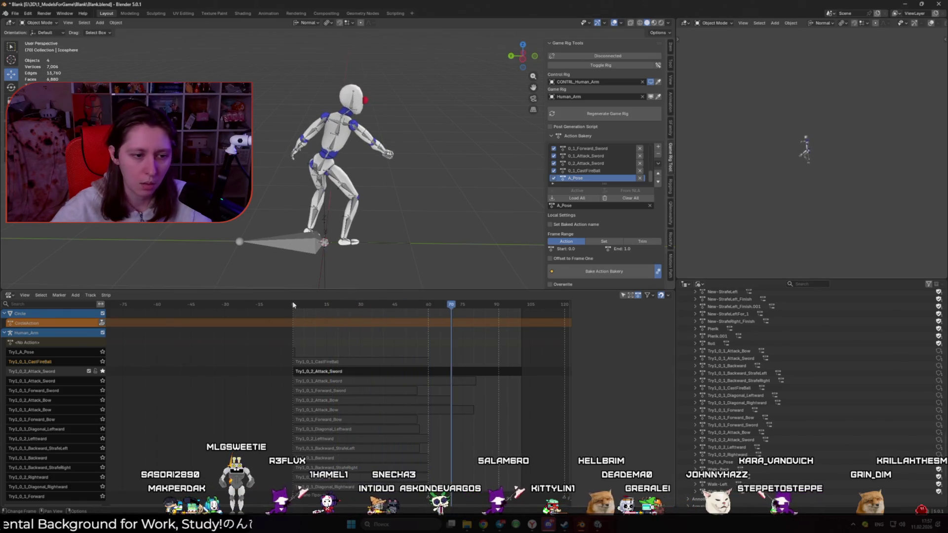
pyautogui.press('Escape')
pyautogui.click(103, 352)
pyautogui.press('KP_1')
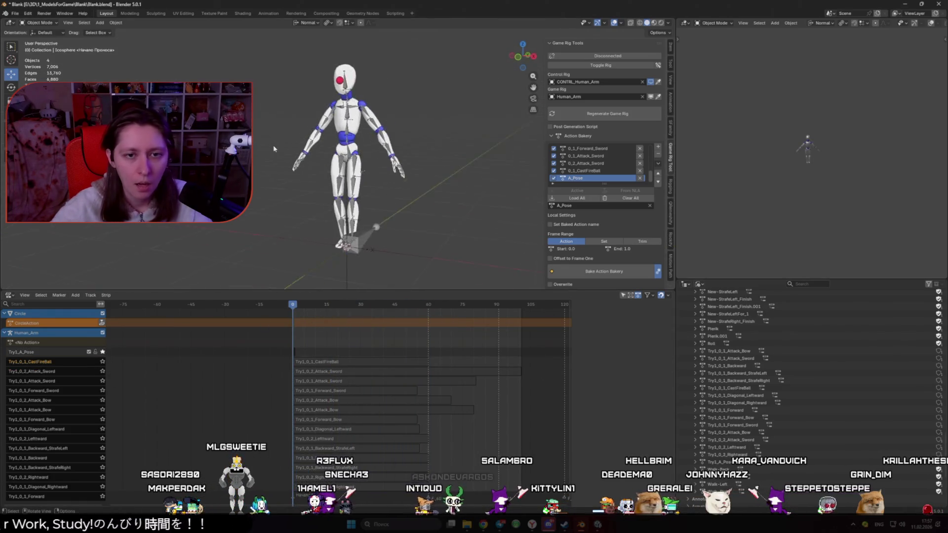
pyautogui.scroll(4, 377, 164)
pyautogui.click(392, 196)
pyautogui.hotkey('ctrl', 'Tab')
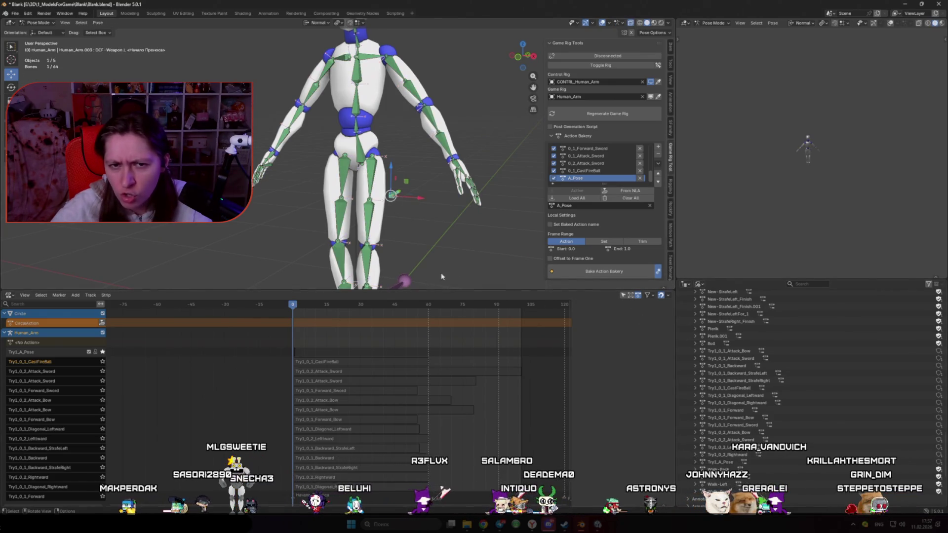
pyautogui.hotkey('ctrl', 'Tab')
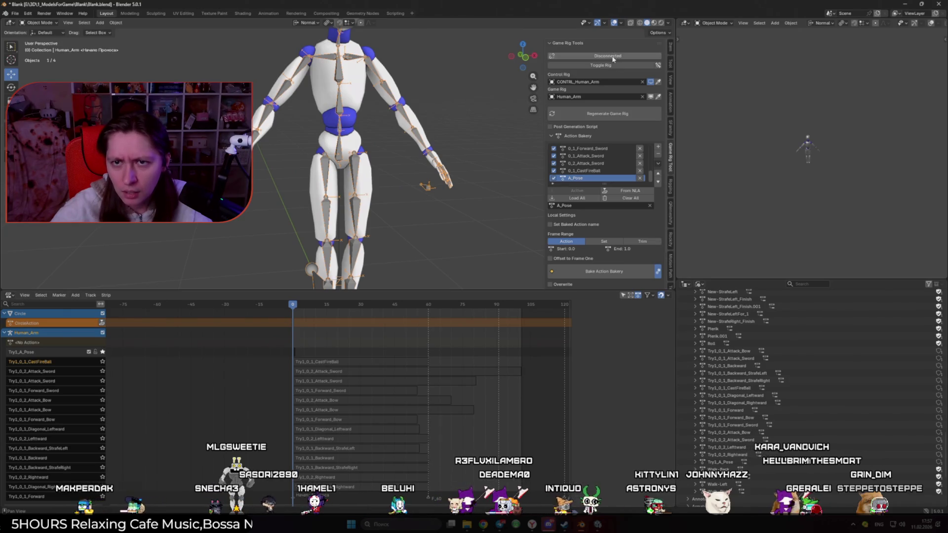
# - Show the control rig and view Weapon.L's Copy Location and Copy Rotation constraints in Properties
pyautogui.click(606, 65)
pyautogui.click(686, 285)
pyautogui.click(651, 316)
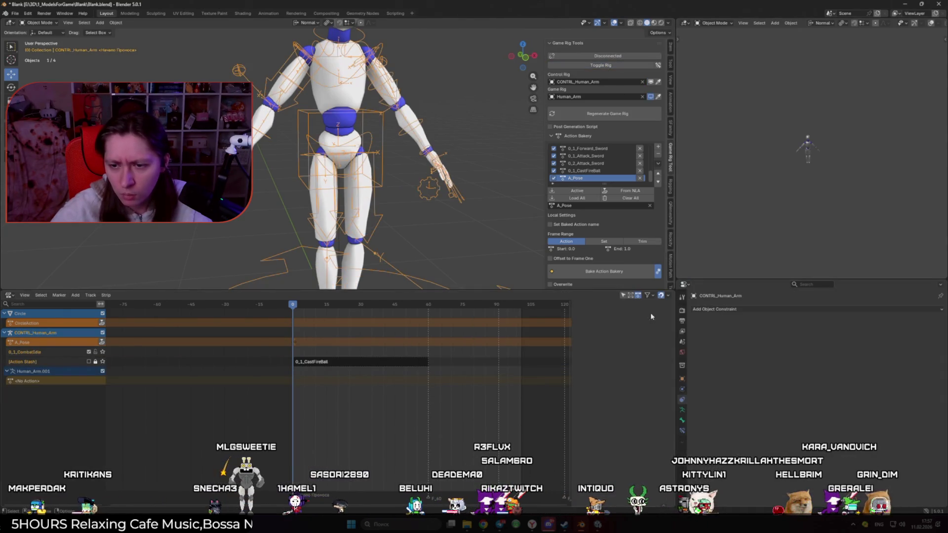
pyautogui.hotkey('ctrl', 'Tab')
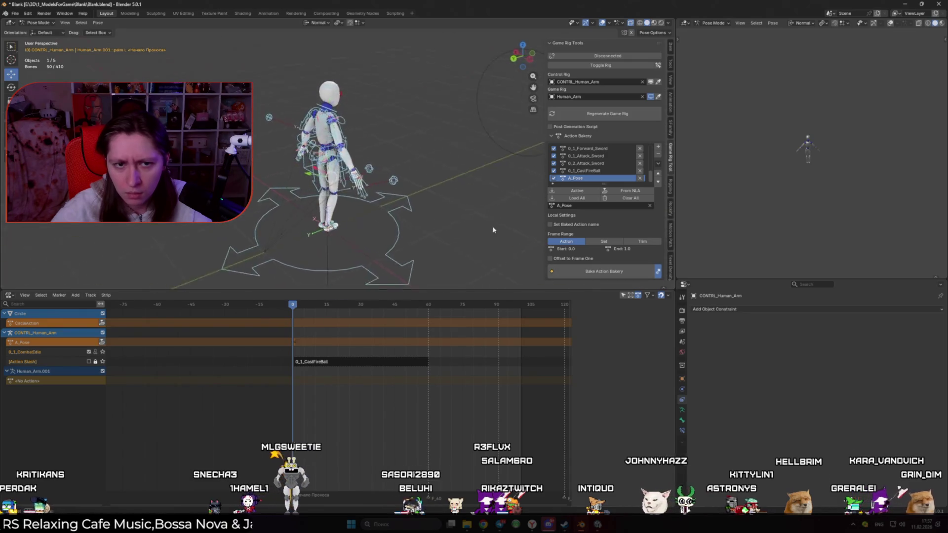
pyautogui.scroll(4, 528, 247)
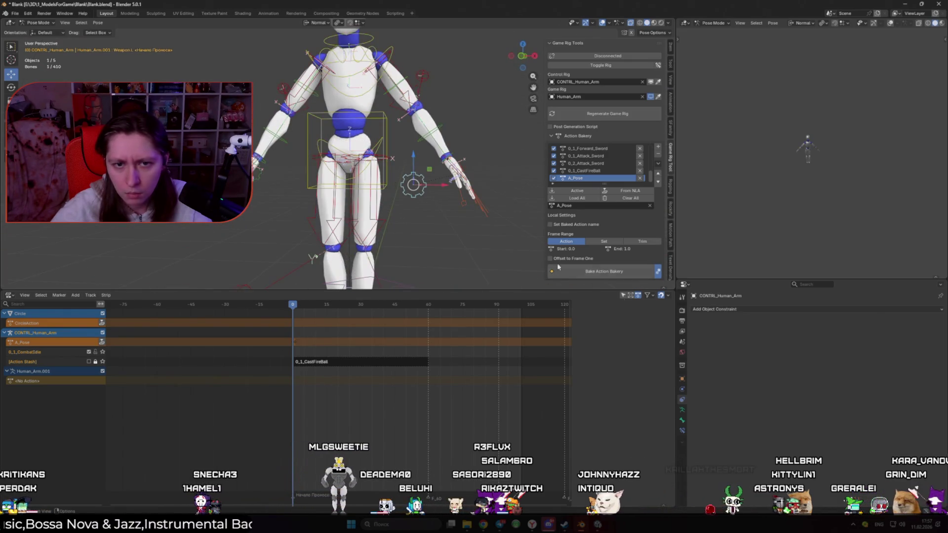
pyautogui.click(683, 429)
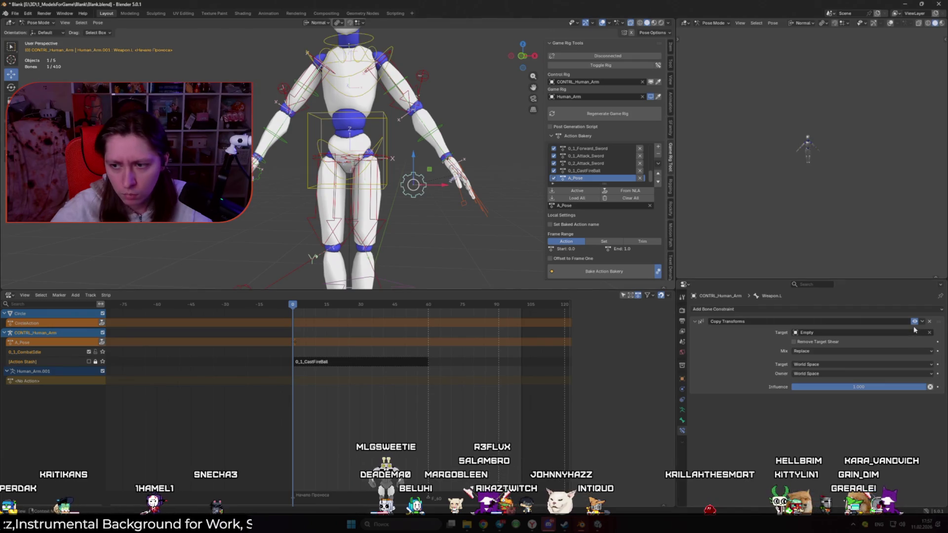
# - Return to Object Mode, play the animation, and switch back to the Human_Arm game rig
pyautogui.hotkey('ctrl', 'Tab')
pyautogui.scroll(-2, 334, 194)
pyautogui.press('space')
pyautogui.click(601, 65)
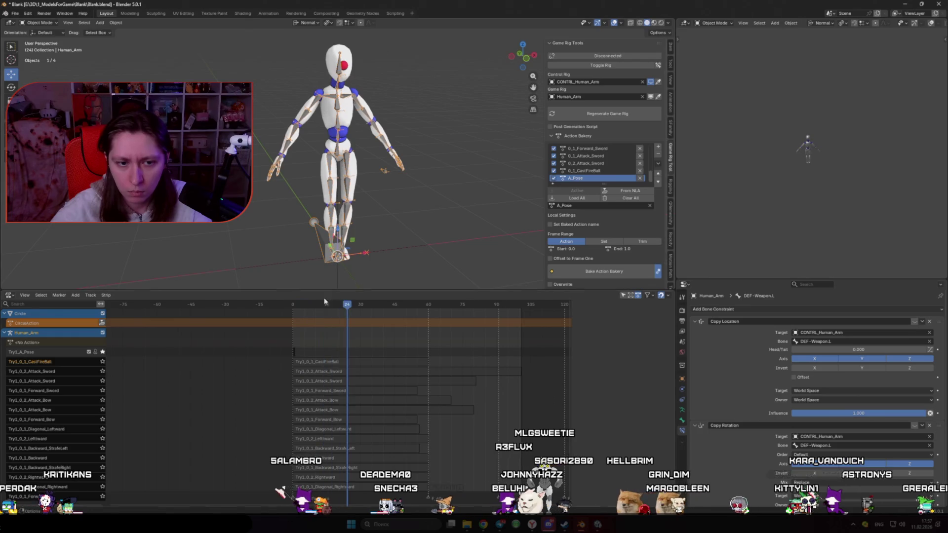
# - Solo the CastFireBall track, play it, and step back through it to frame 0
pyautogui.moveTo(289, 305); pyautogui.dragTo(292, 303)
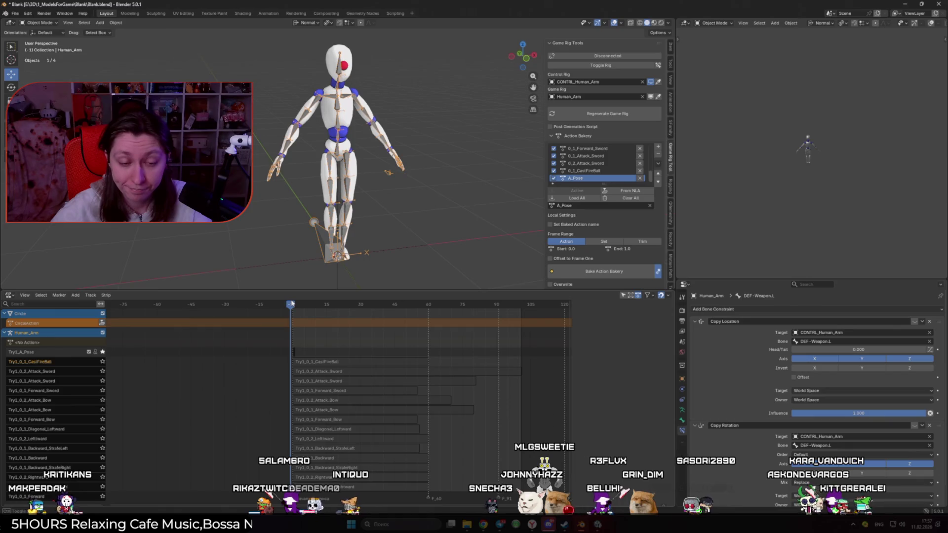
pyautogui.click(102, 361)
pyautogui.press('space')
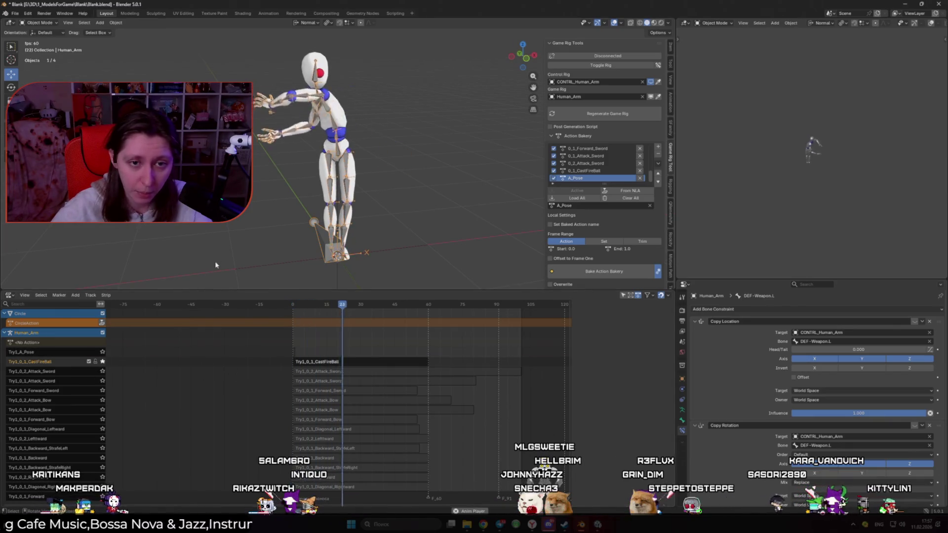
pyautogui.press('space')
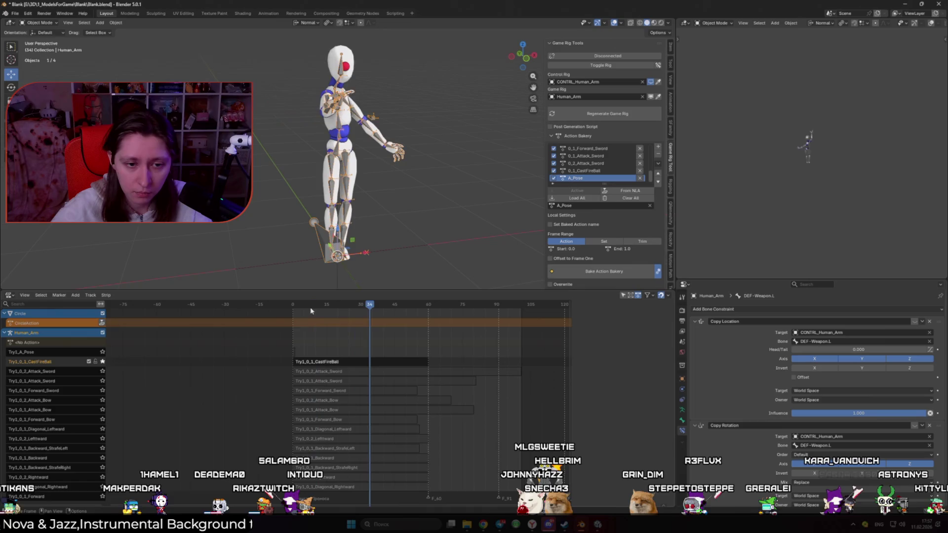
pyautogui.click(293, 305)
pyautogui.moveTo(293, 305)
pyautogui.mouseDown()
pyautogui.moveTo(255, 258)
pyautogui.moveTo(467, 227)
pyautogui.moveTo(295, 370)
pyautogui.mouseUp()
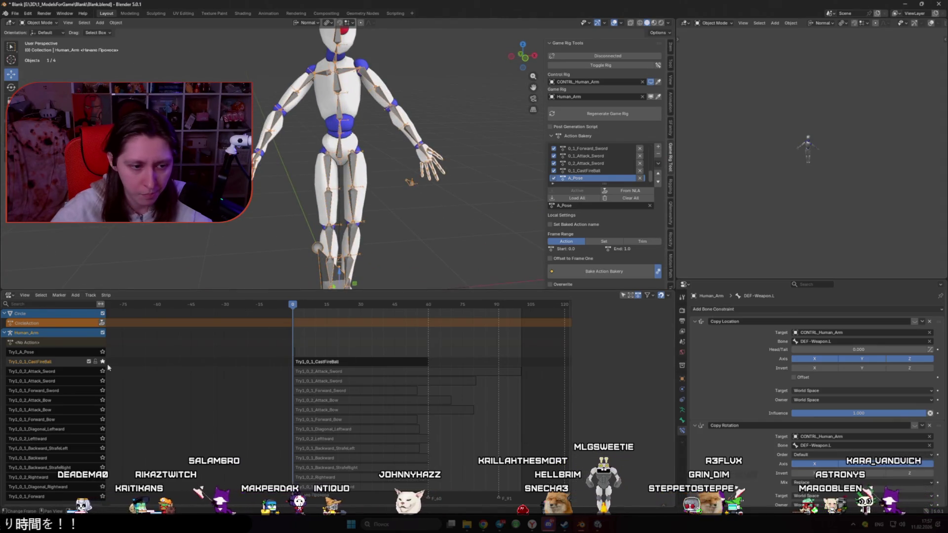
# - Solo the Attack_Sword track instead and play it
pyautogui.click(103, 362)
pyautogui.click(102, 372)
pyautogui.press('space')
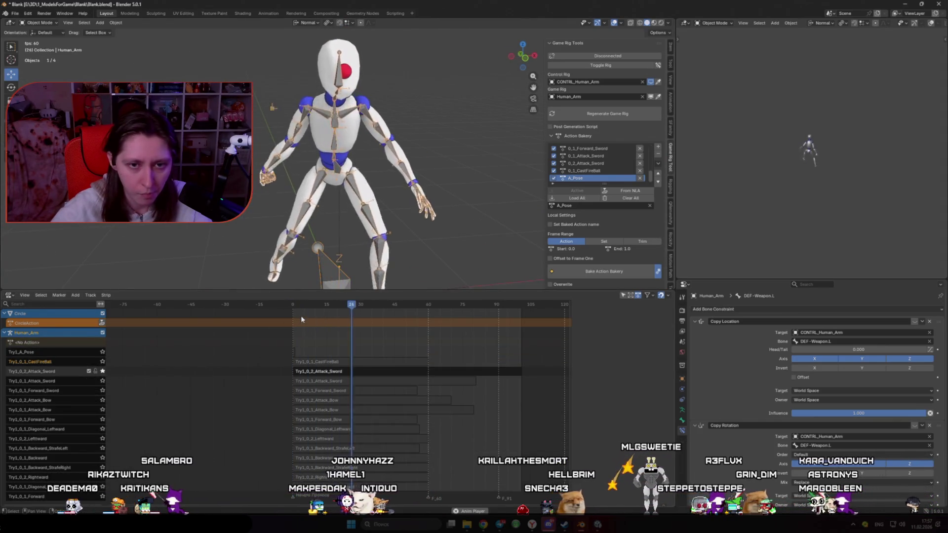
pyautogui.press('Escape')
# - In Pose Mode, select DEF-Weapon.L, disable one constraint, and play to check the partial connection
pyautogui.hotkey('ctrl', 'Tab')
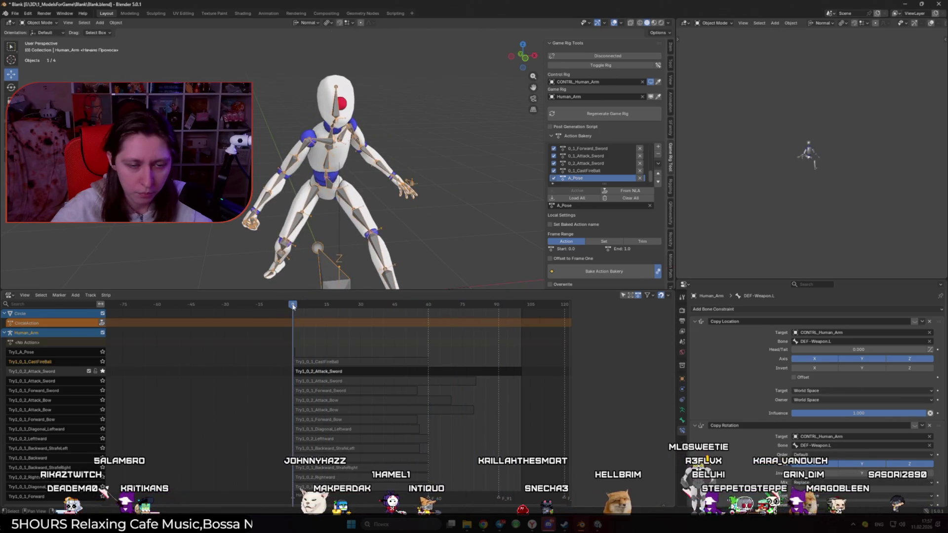
pyautogui.click(412, 184)
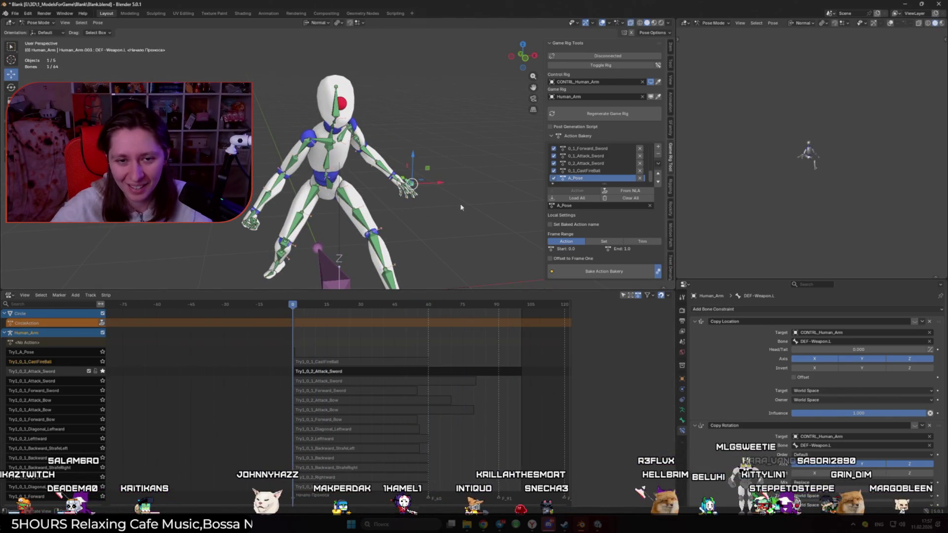
pyautogui.click(413, 185)
pyautogui.scroll(3, 413, 185)
pyautogui.scroll(-1, 842, 395)
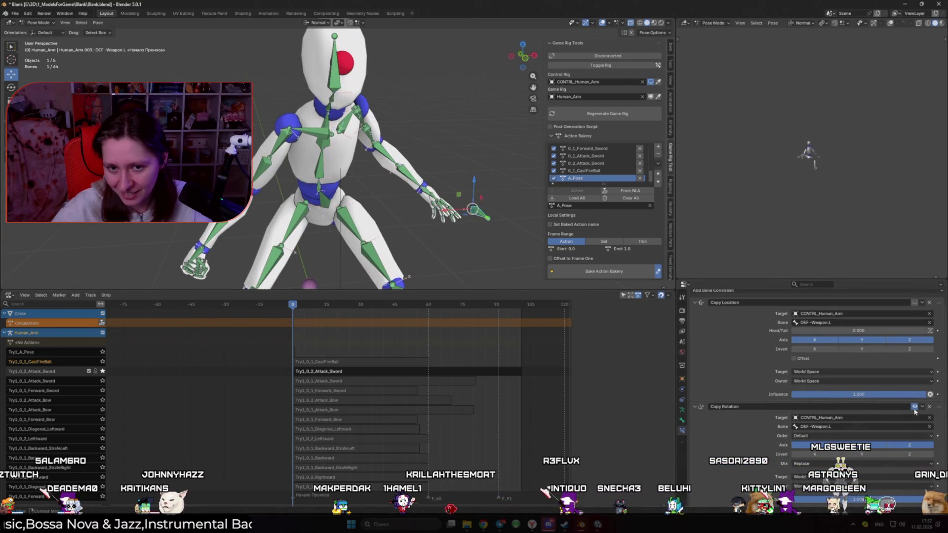
pyautogui.click(915, 303)
pyautogui.press('space')
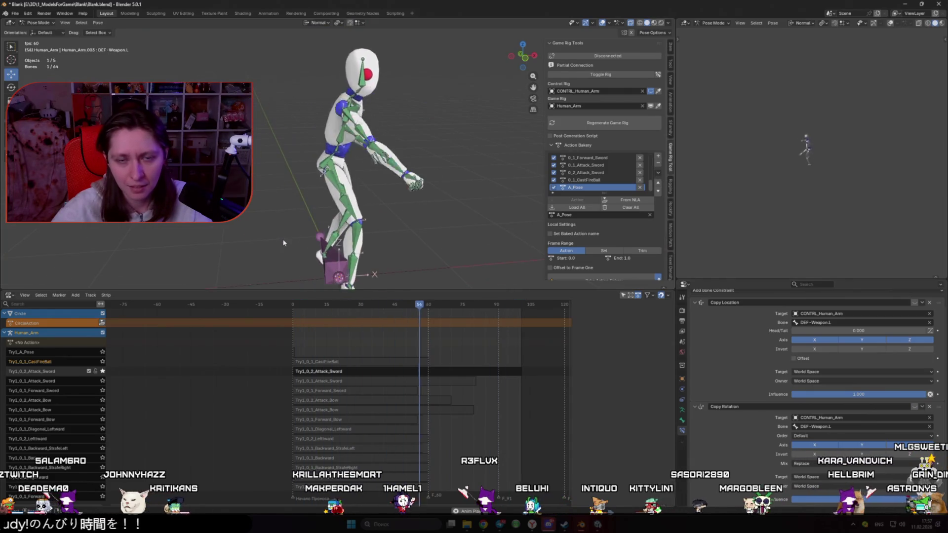
pyautogui.moveTo(306, 232); pyautogui.dragTo(377, 232)
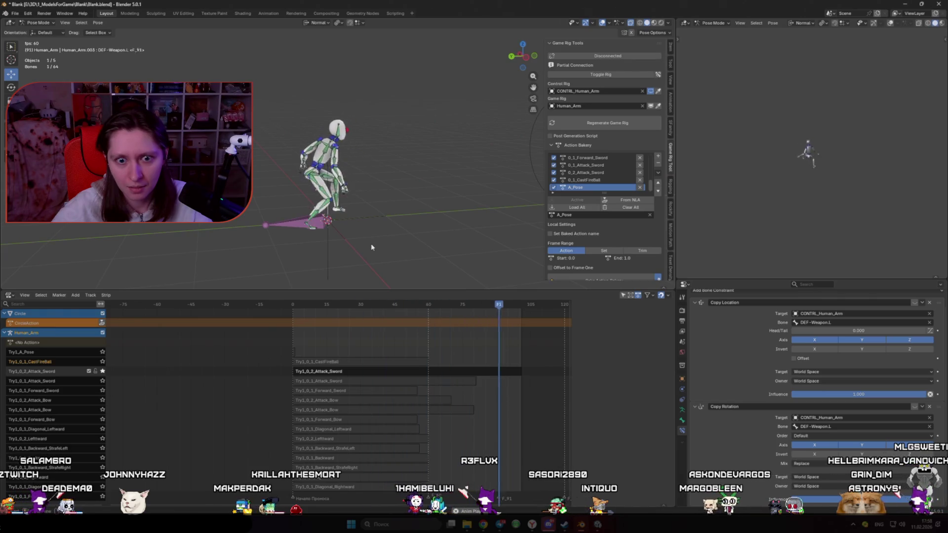
# - Stop playback, rewind to frame 0, and switch the NLA area to the Action Editor
pyautogui.press('space')
pyautogui.click(292, 306)
pyautogui.click(9, 295)
pyautogui.click(117, 316)
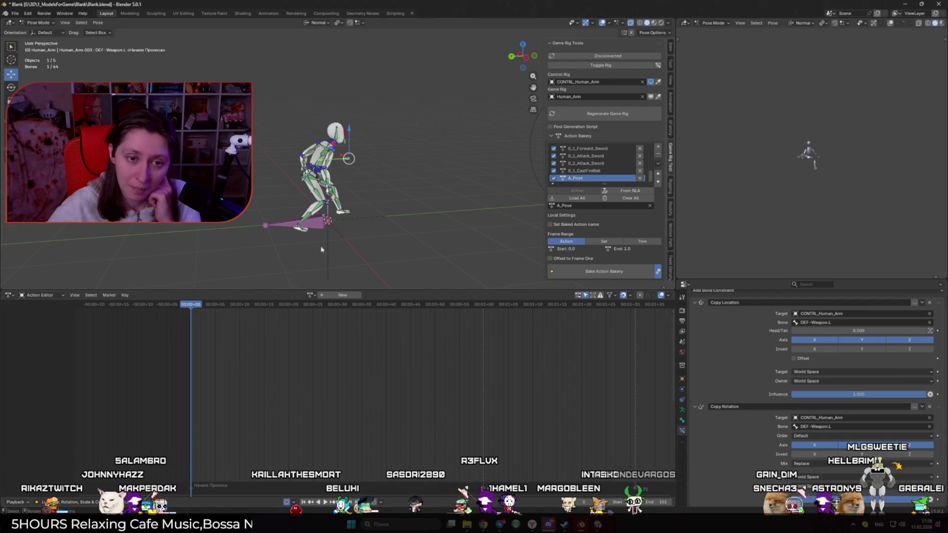
# - Connect and disconnect the game rig from the control rig, replaying the animation to compare
pyautogui.click(372, 200)
pyautogui.click(583, 65)
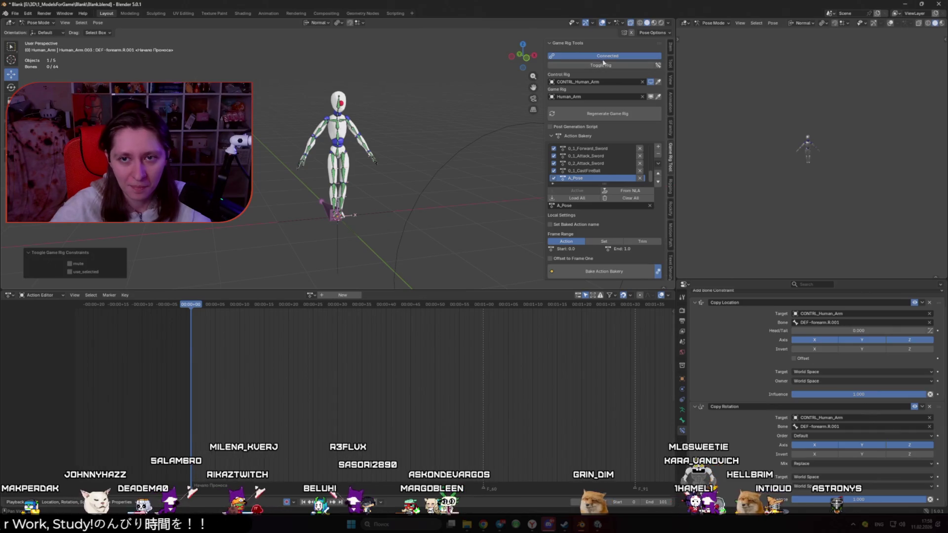
pyautogui.click(601, 65)
pyautogui.press('space')
pyautogui.scroll(4, 430, 120)
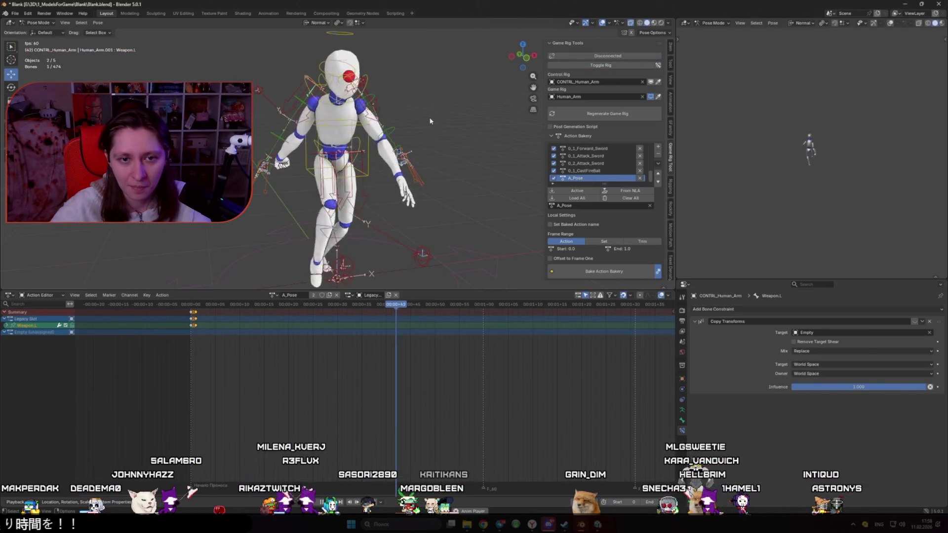
pyautogui.click(601, 65)
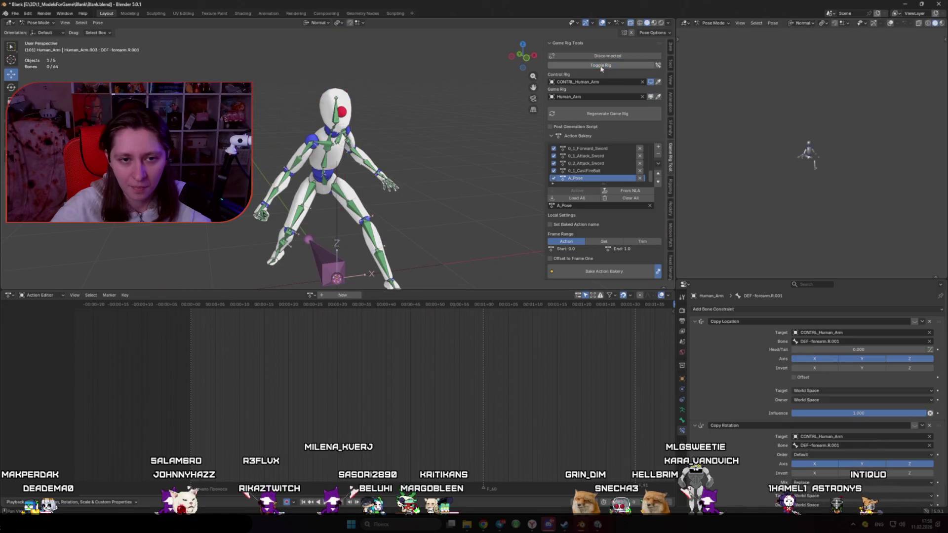
pyautogui.press('space')
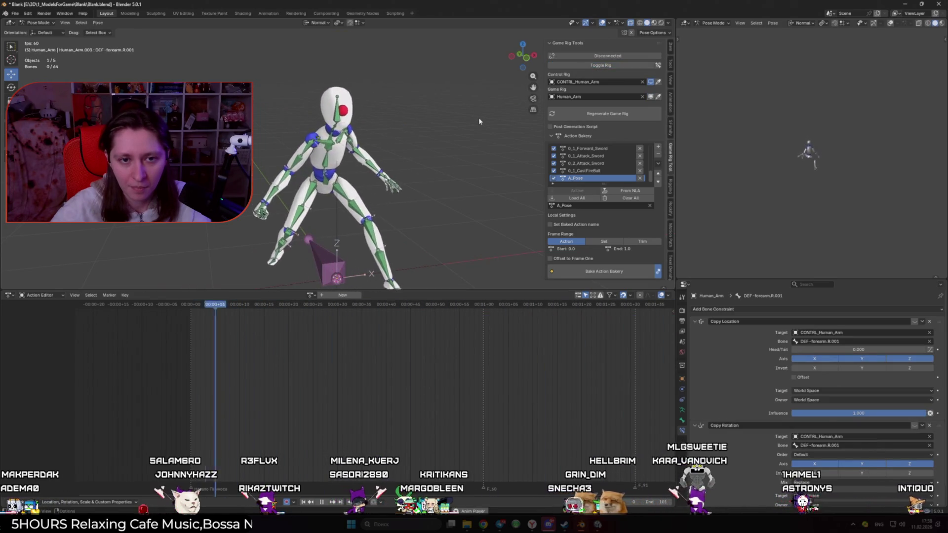
pyautogui.press('space')
pyautogui.moveTo(476, 114); pyautogui.dragTo(444, 98)
# - Select DEF-Weapon.L, assign the A_Pose action, and insert a keyframe for the bone
pyautogui.click(444, 97)
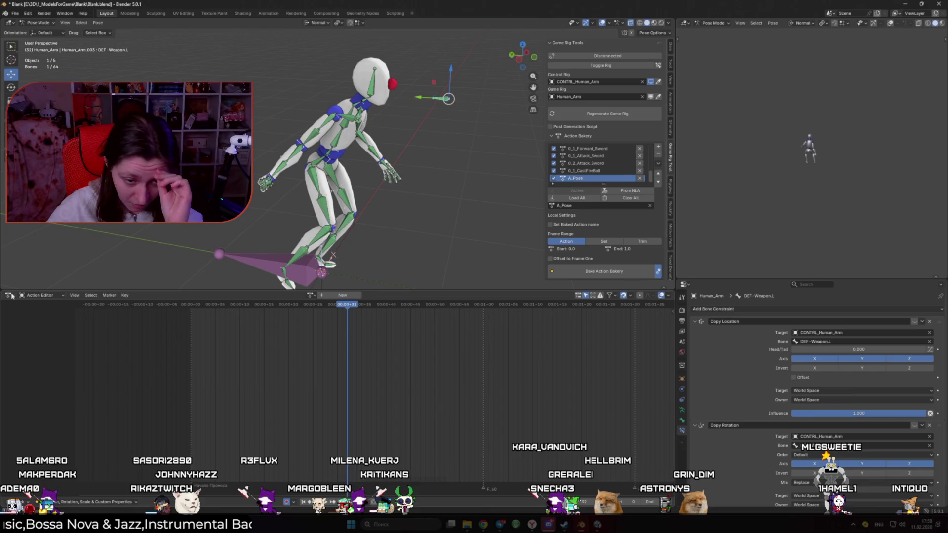
pyautogui.click(310, 295)
pyautogui.write('a')
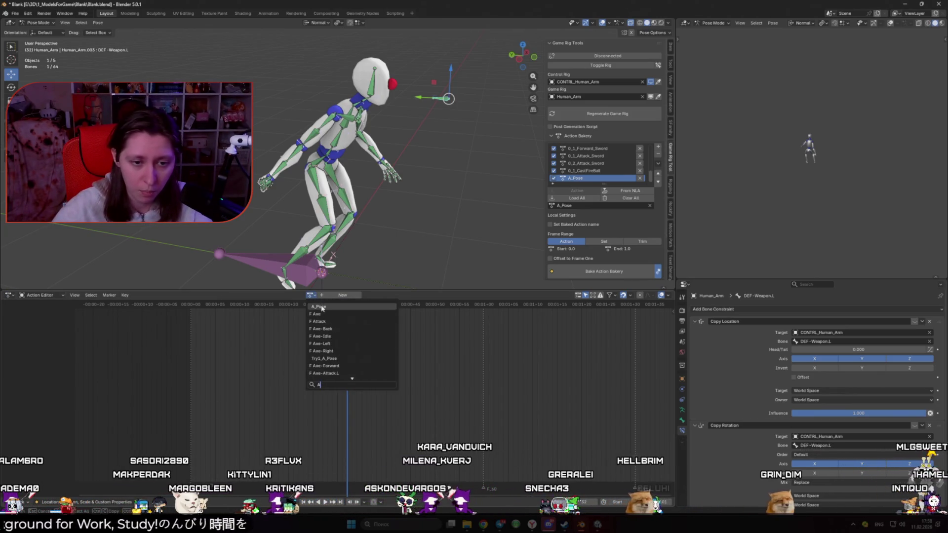
pyautogui.click(319, 307)
pyautogui.click(195, 304)
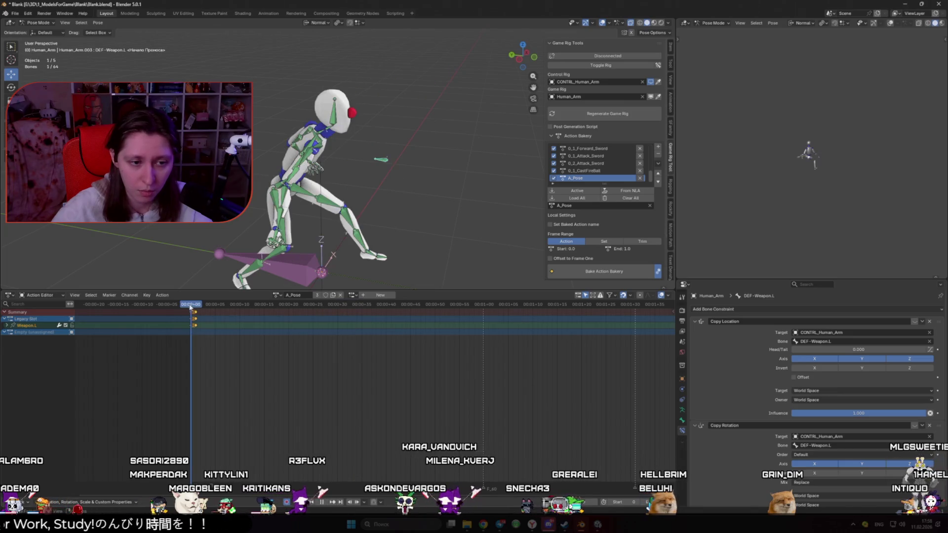
pyautogui.rightClick(317, 224)
pyautogui.click(367, 221)
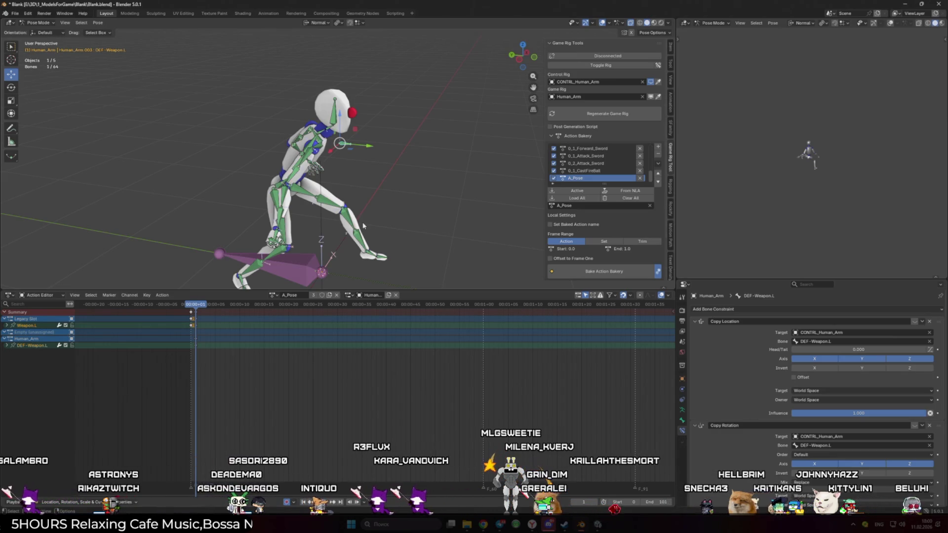
# - Assign the Try1_A_Pose action to the rig and go to frame 0
pyautogui.press('space')
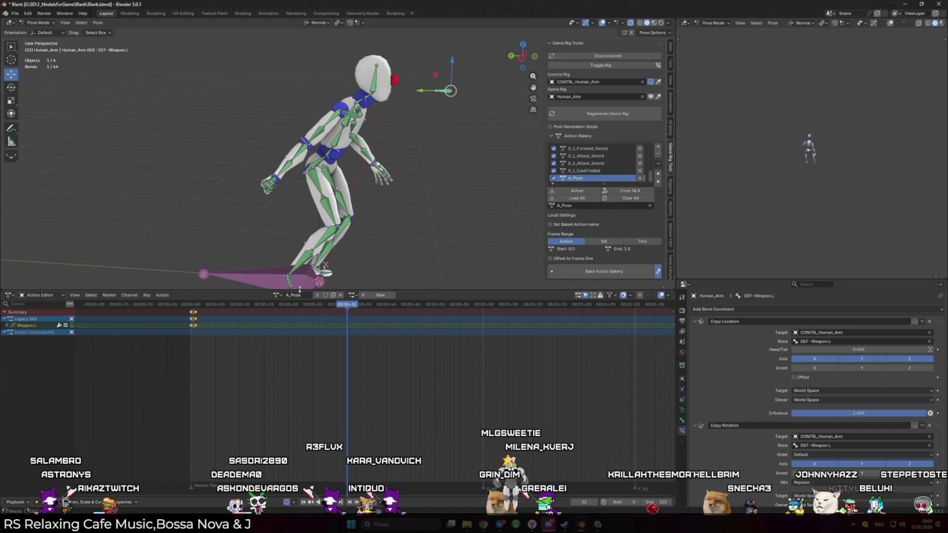
pyautogui.click(277, 295)
pyautogui.write('A_')
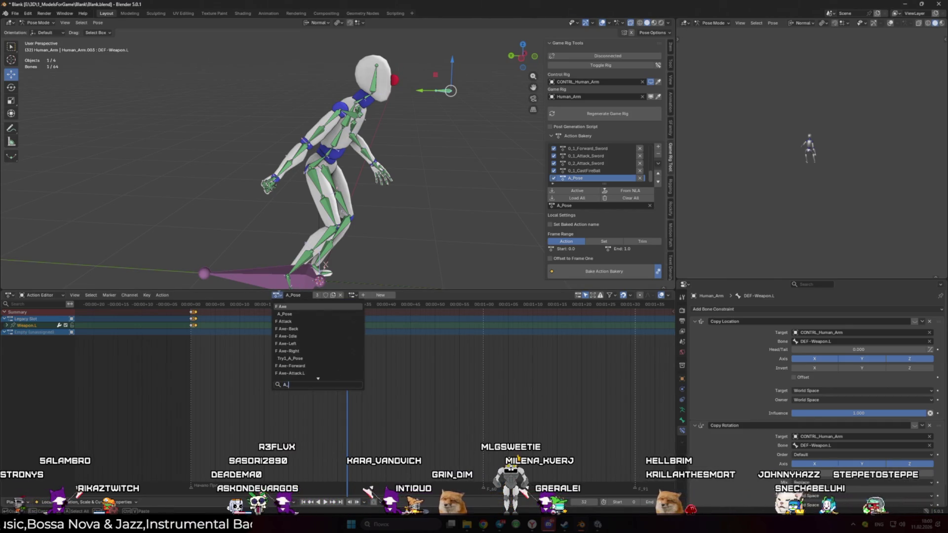
pyautogui.press('Down')
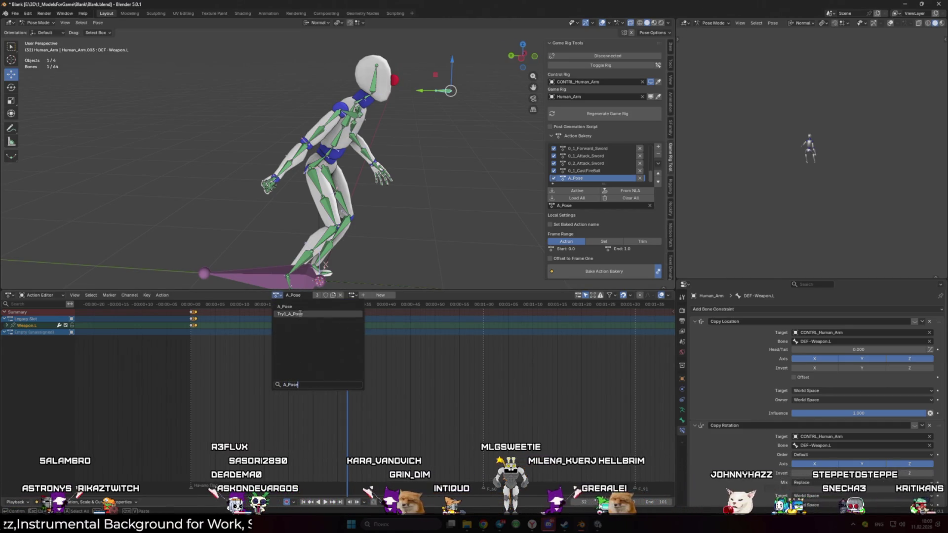
pyautogui.press('Return')
pyautogui.click(190, 305)
# - Reset the weapon bone's location and rotation to zero with Clear Transform > All
pyautogui.press('Right')
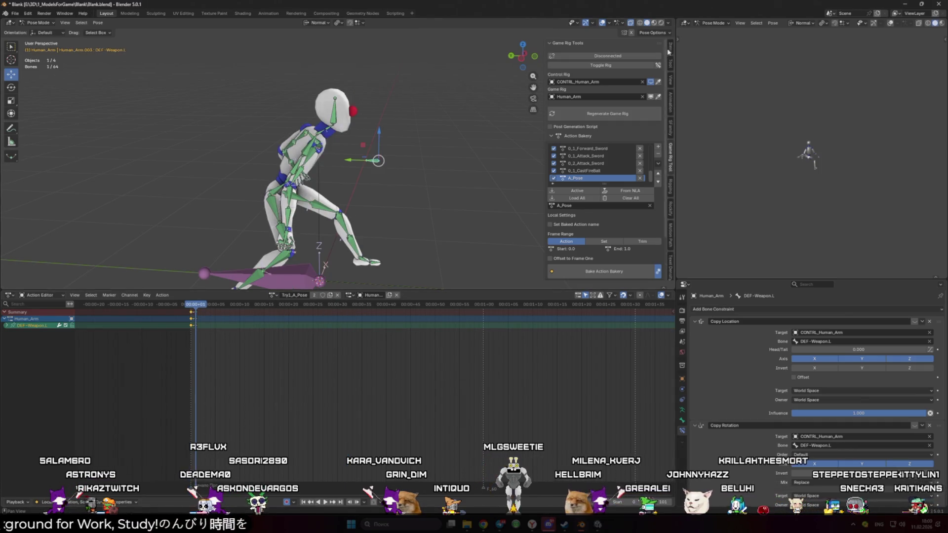
pyautogui.press('space')
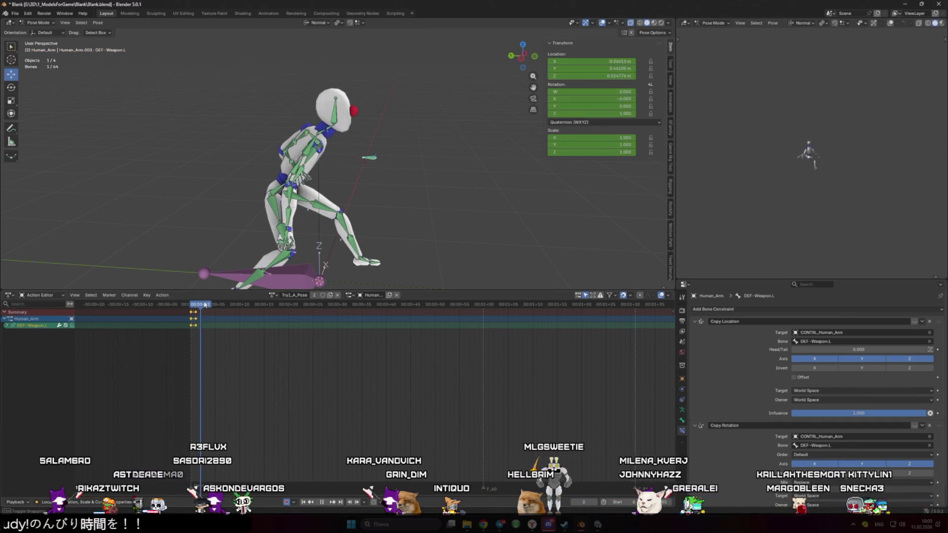
pyautogui.click(195, 307)
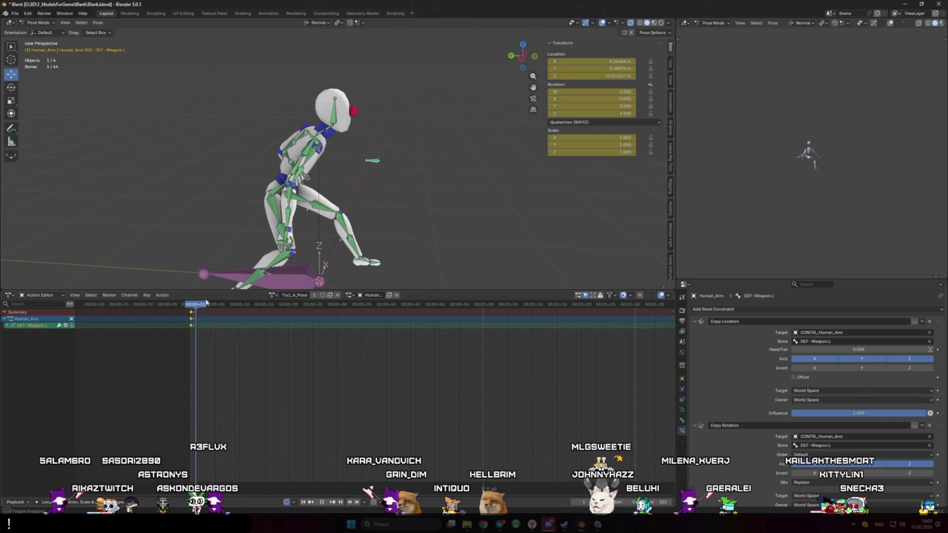
pyautogui.rightClick(418, 180)
pyautogui.click(447, 200)
# - Insert a keyframe for the weapon bone's transform at frame 0
pyautogui.click(193, 306)
pyautogui.rightClick(410, 215)
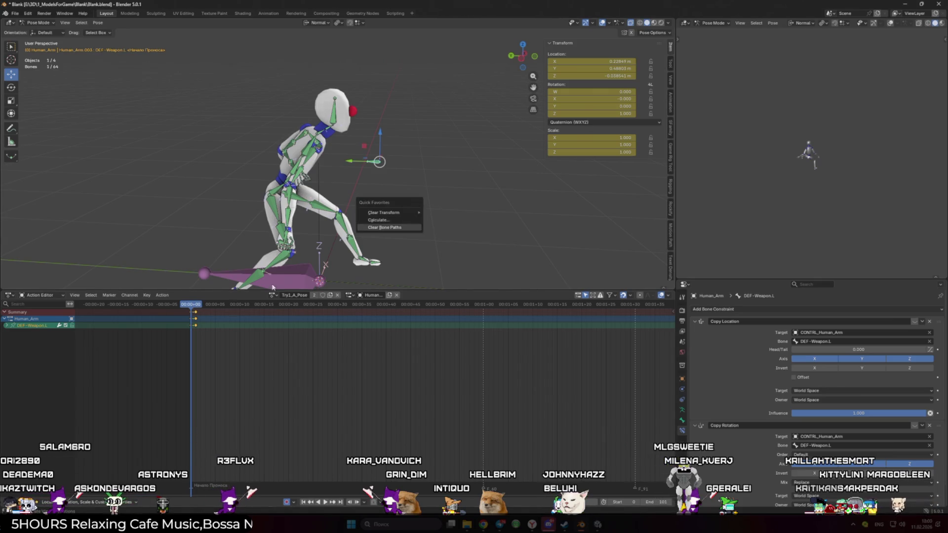
pyautogui.click(410, 210)
pyautogui.rightClick(410, 210)
pyautogui.click(449, 220)
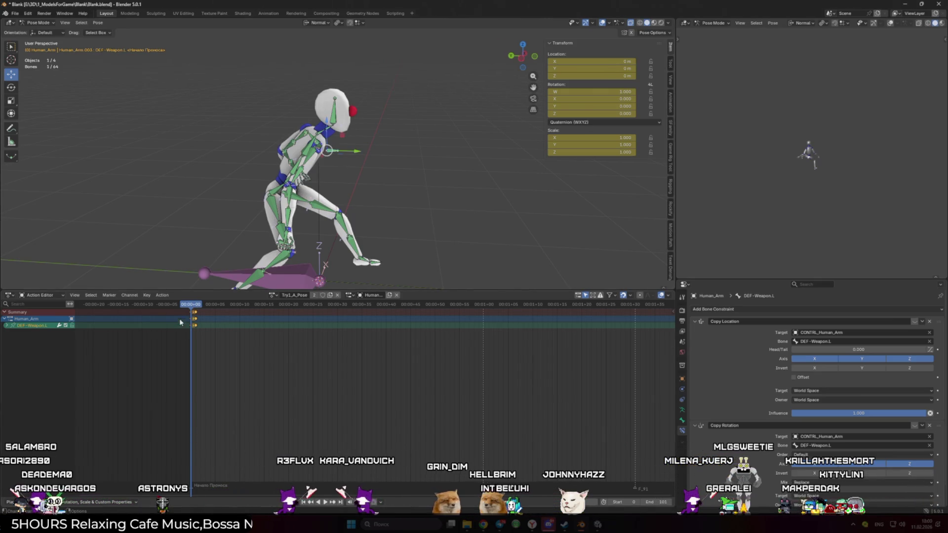
pyautogui.click(199, 306)
pyautogui.click(191, 304)
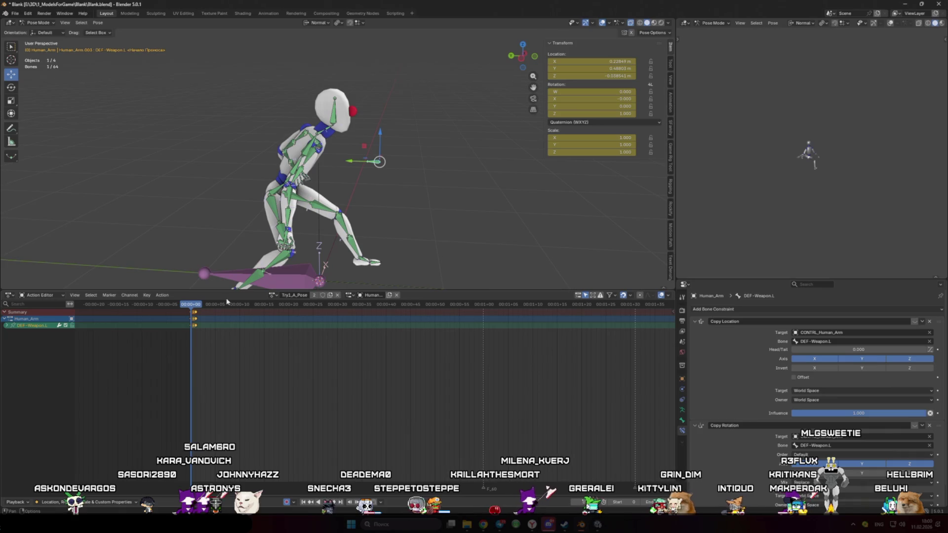
# - Orbit around the character and open the Game Rig Tool sidebar tab showing the Action Bakery list
pyautogui.moveTo(222, 228)
pyautogui.mouseDown()
pyautogui.moveTo(177, 215)
pyautogui.moveTo(609, 183)
pyautogui.mouseUp()
pyautogui.click(671, 157)
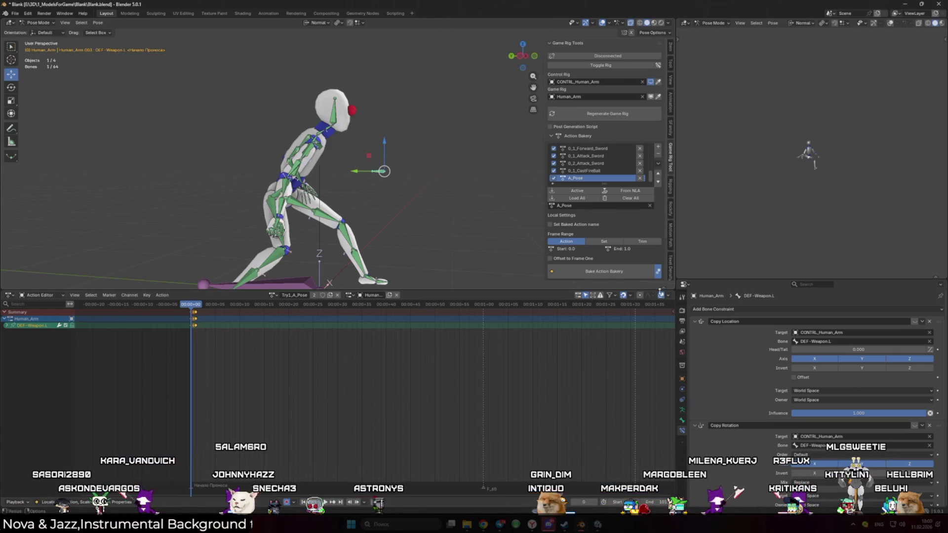
pyautogui.scroll(3, 385, 240)
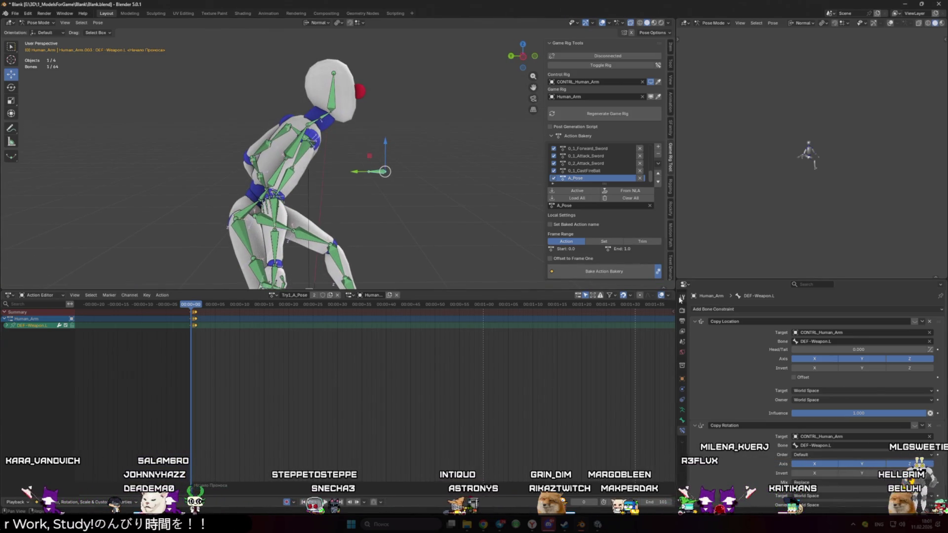
# - Turn the lower-right Properties area into an Outliner in View Layer display mode
pyautogui.click(684, 284)
pyautogui.click(664, 307)
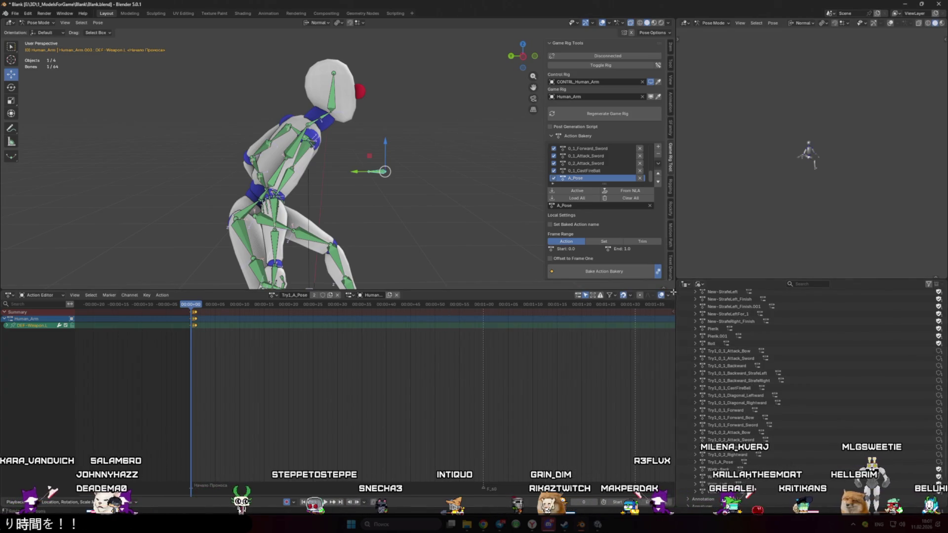
pyautogui.click(698, 285)
pyautogui.click(698, 284)
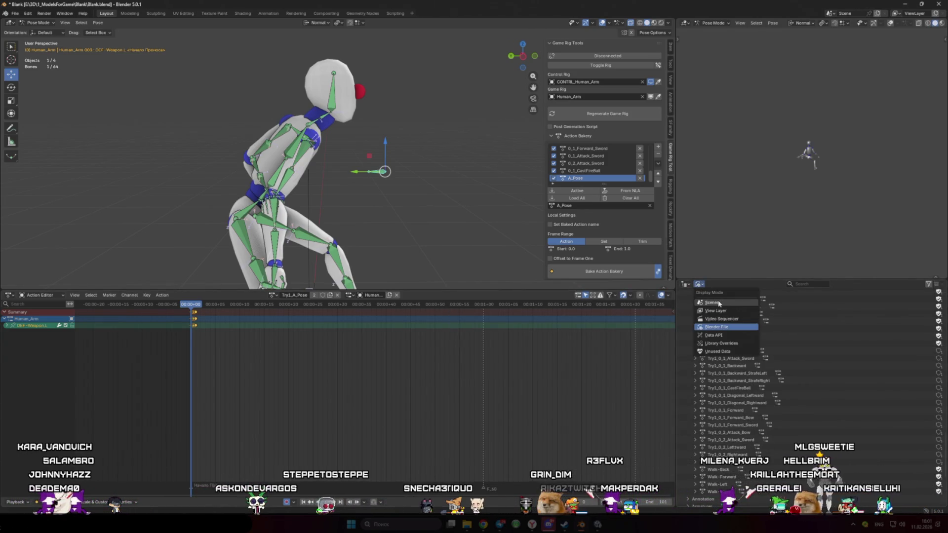
pyautogui.click(730, 312)
# - Return to Object Mode, select the Human_Arm rig, and play the animation
pyautogui.hotkey('ctrl', 'Tab')
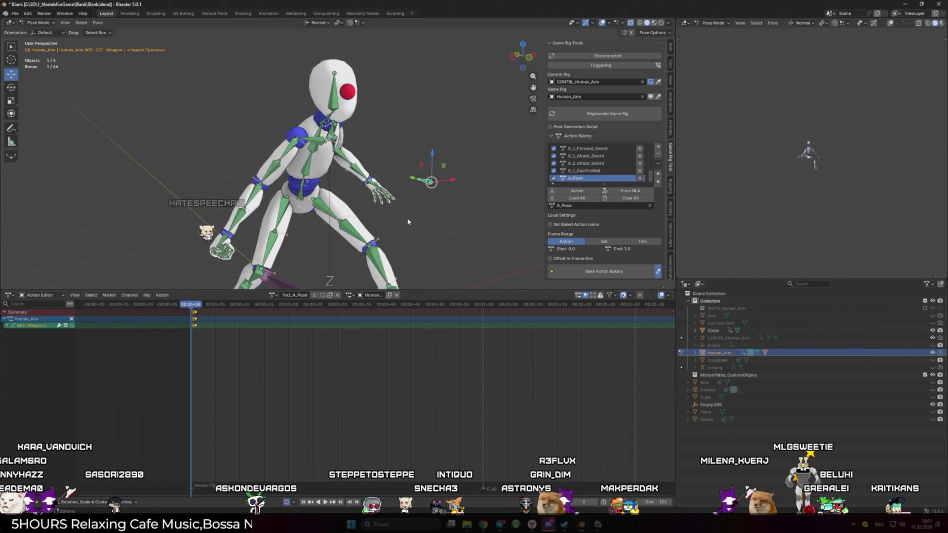
pyautogui.click(318, 208)
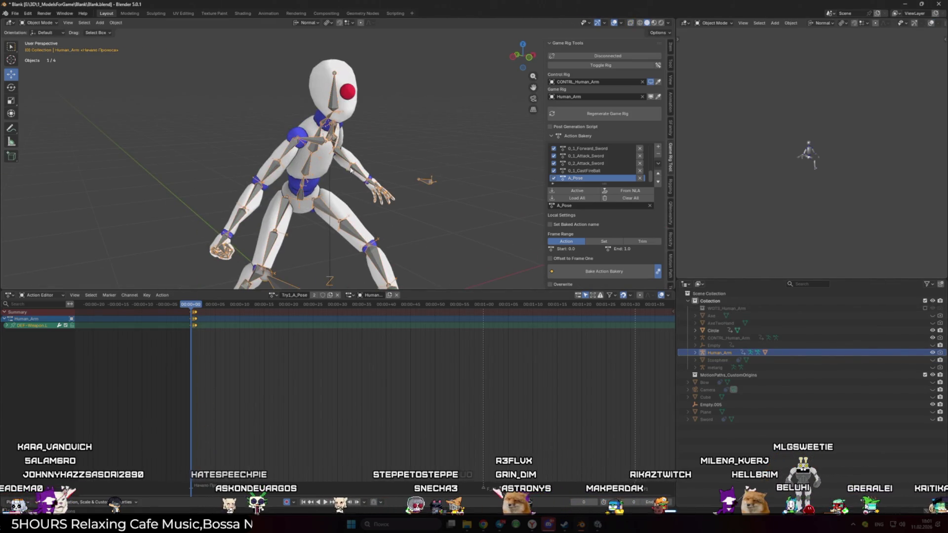
pyautogui.press('space')
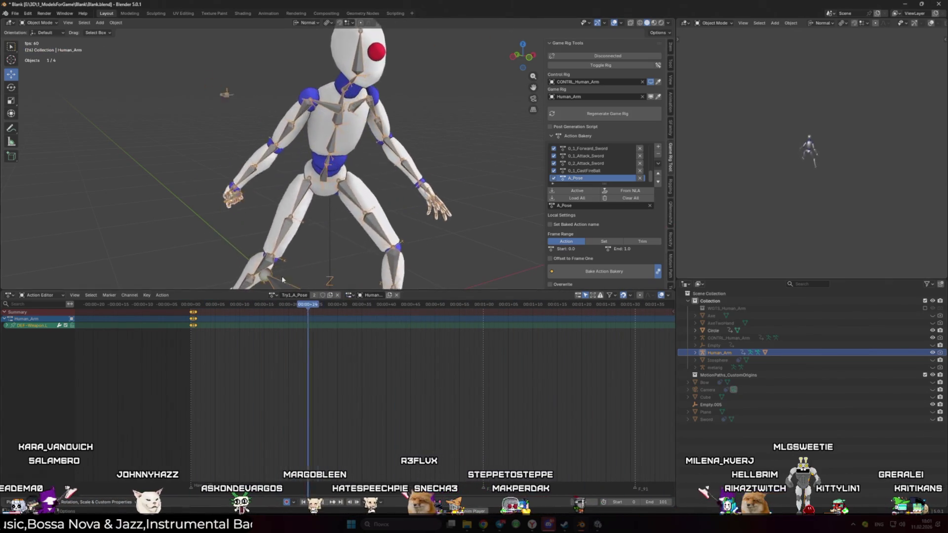
# - Unlink the Try1_A_Pose action from the rig in the Action Editor header
pyautogui.click(336, 296)
pyautogui.scroll(-5, 295, 229)
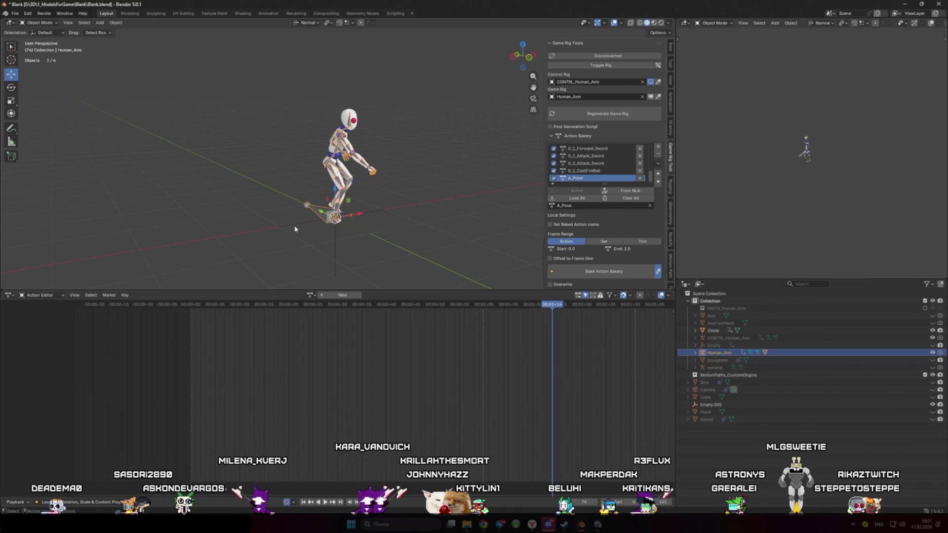
pyautogui.scroll(3, 295, 229)
pyautogui.scroll(2, 352, 193)
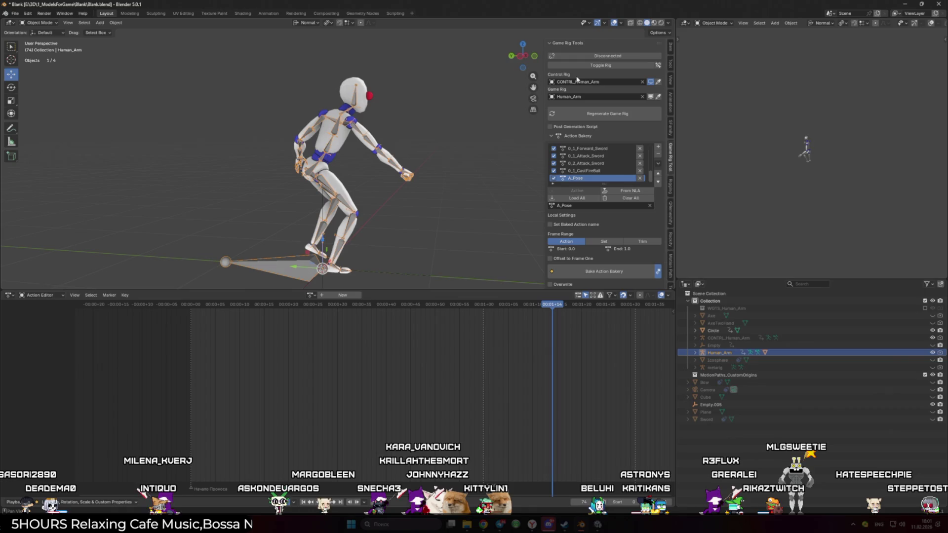
# - Orbit around the character and switch the bottom editor to Nonlinear Animation
pyautogui.moveTo(492, 122); pyautogui.dragTo(368, 163)
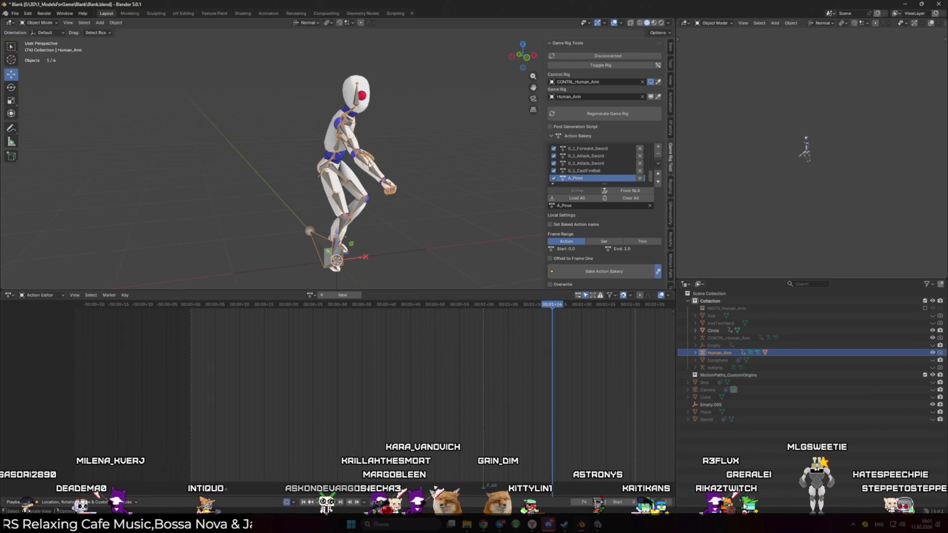
pyautogui.click(9, 295)
pyautogui.click(115, 348)
# - Rewind to frame 0 and play the CastFireBall track soloed, then the Try1_0_2_Attack_Sword track
pyautogui.moveTo(297, 310); pyautogui.dragTo(292, 310)
pyautogui.click(103, 352)
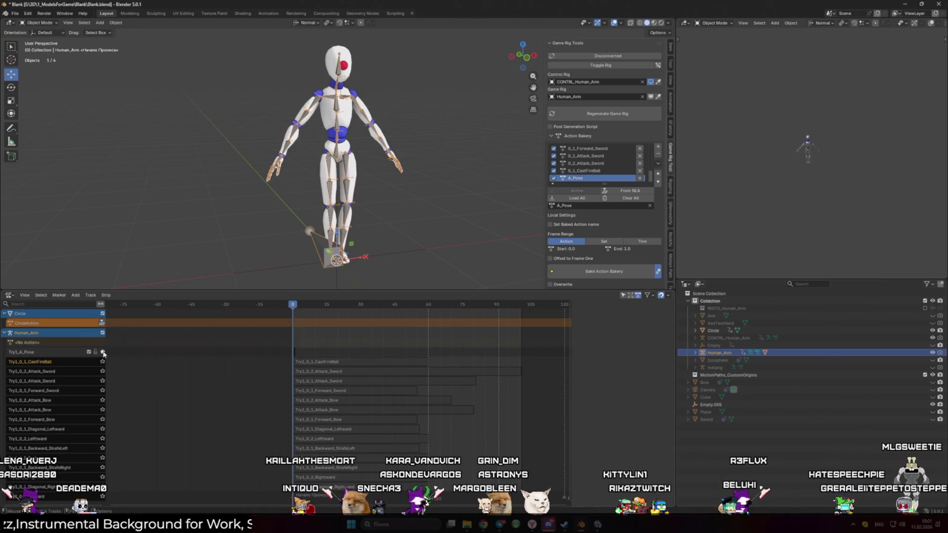
pyautogui.click(103, 362)
pyautogui.press('space')
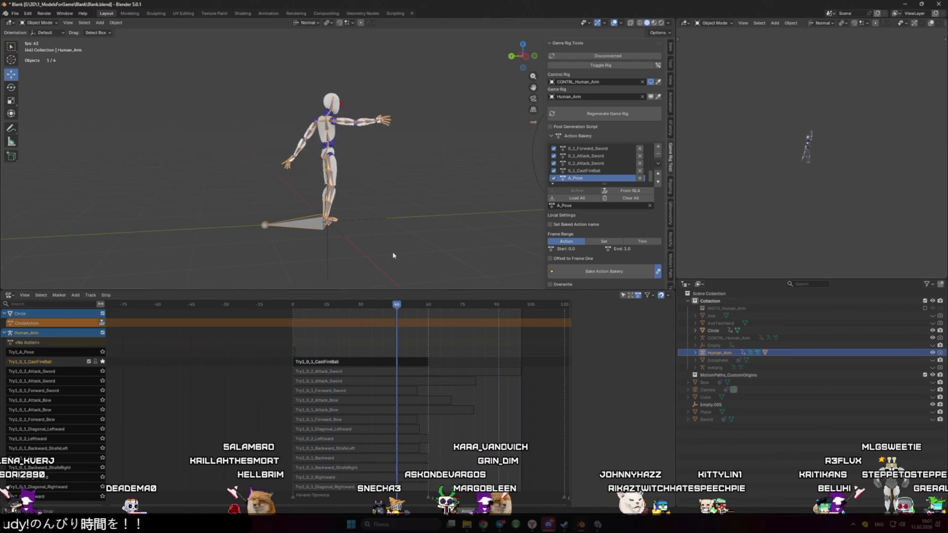
pyautogui.click(103, 372)
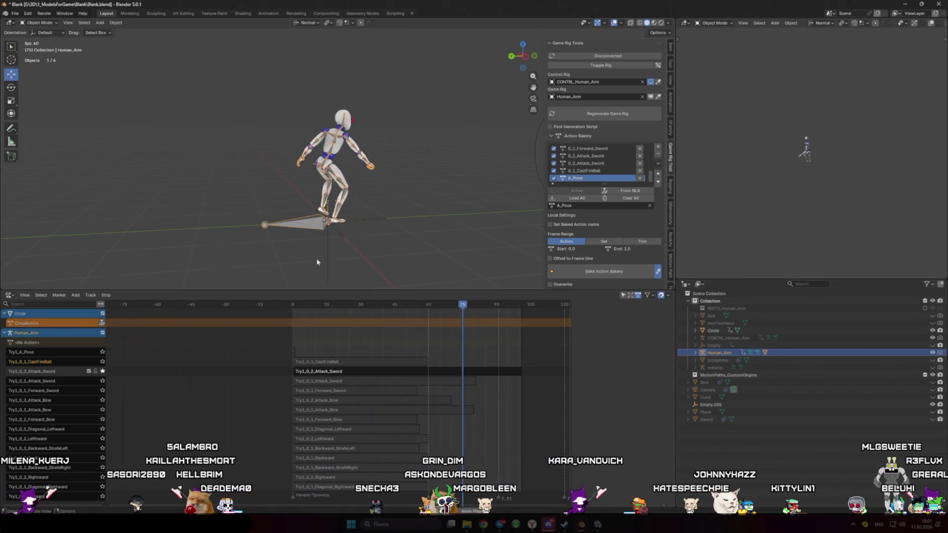
pyautogui.press('space')
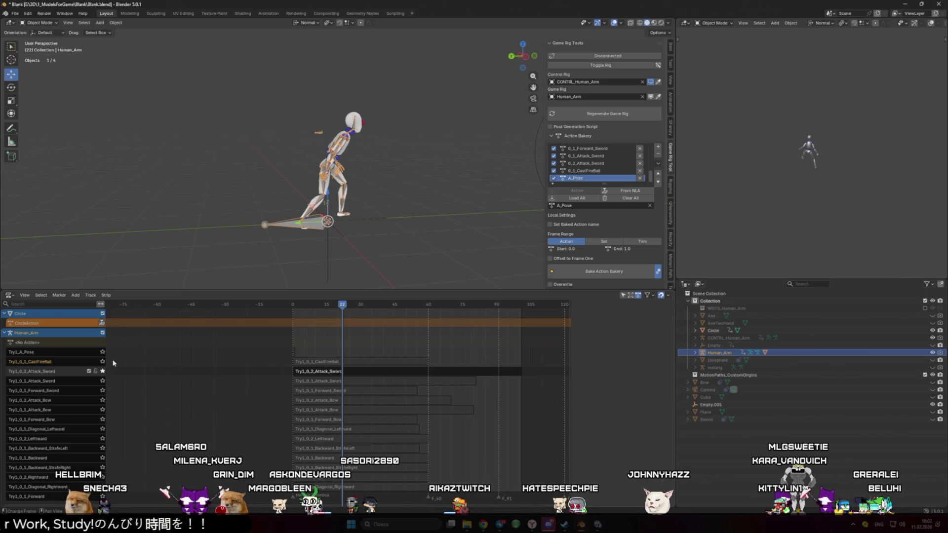
# - Solo the Try1_0_1_Backward track and check its stride around frames 1–11, then show the control rig
pyautogui.click(103, 458)
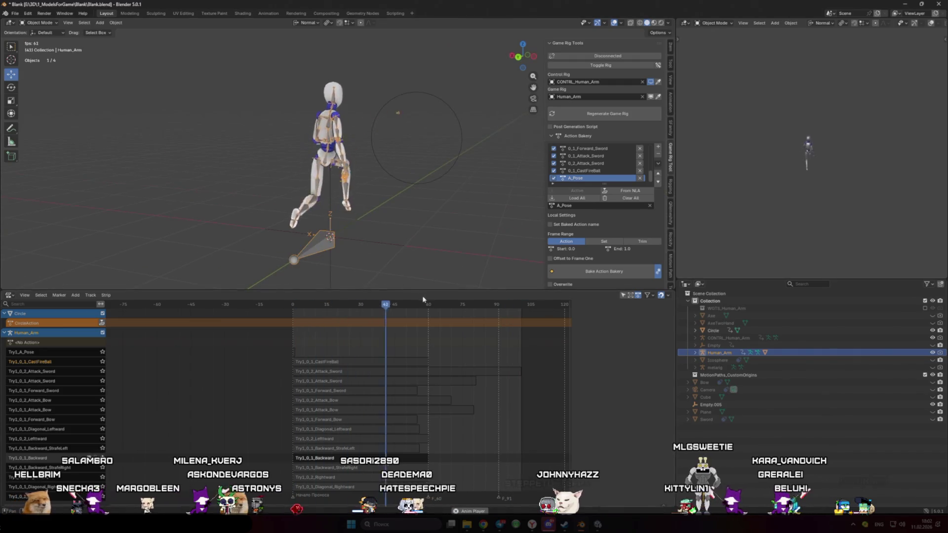
pyautogui.moveTo(430, 307); pyautogui.dragTo(426, 307)
pyautogui.press('space')
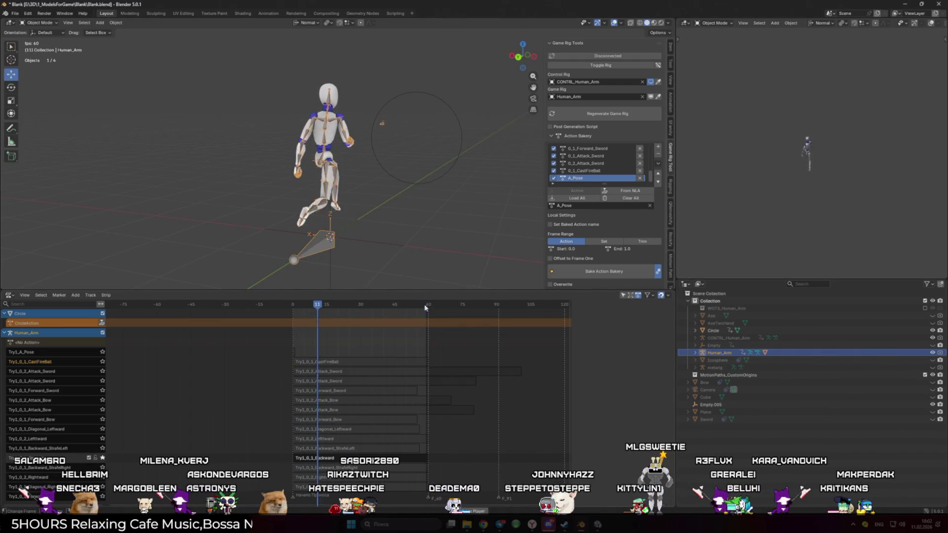
pyautogui.moveTo(414, 270); pyautogui.dragTo(371, 256)
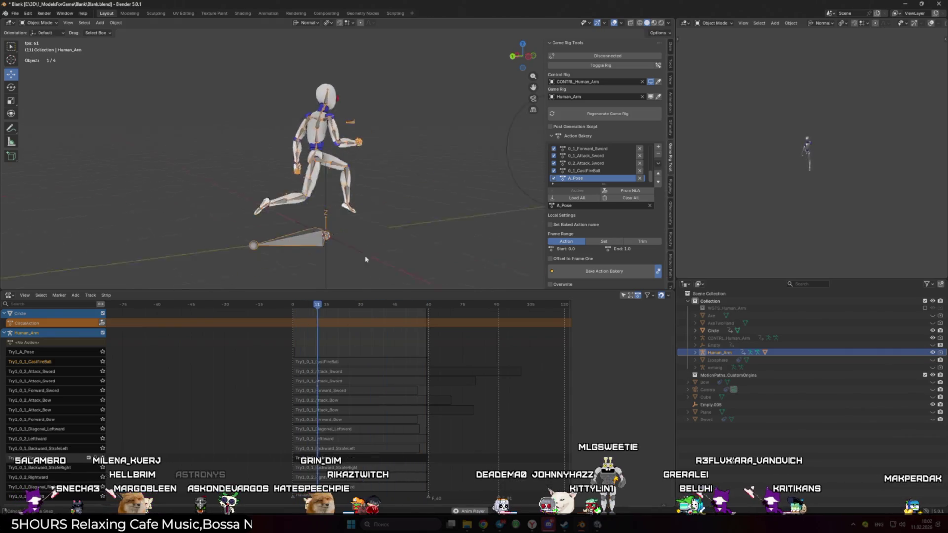
pyautogui.press('space')
pyautogui.moveTo(291, 310); pyautogui.dragTo(295, 307)
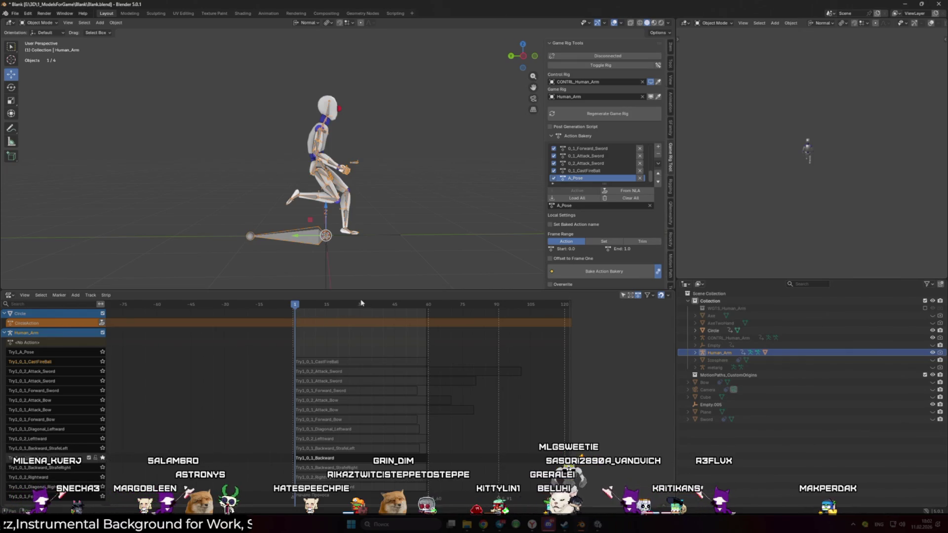
pyautogui.moveTo(294, 306)
pyautogui.mouseDown()
pyautogui.moveTo(391, 315)
pyautogui.moveTo(299, 315)
pyautogui.mouseUp()
pyautogui.moveTo(398, 212)
pyautogui.mouseDown()
pyautogui.moveTo(378, 226)
pyautogui.moveTo(493, 148)
pyautogui.mouseUp()
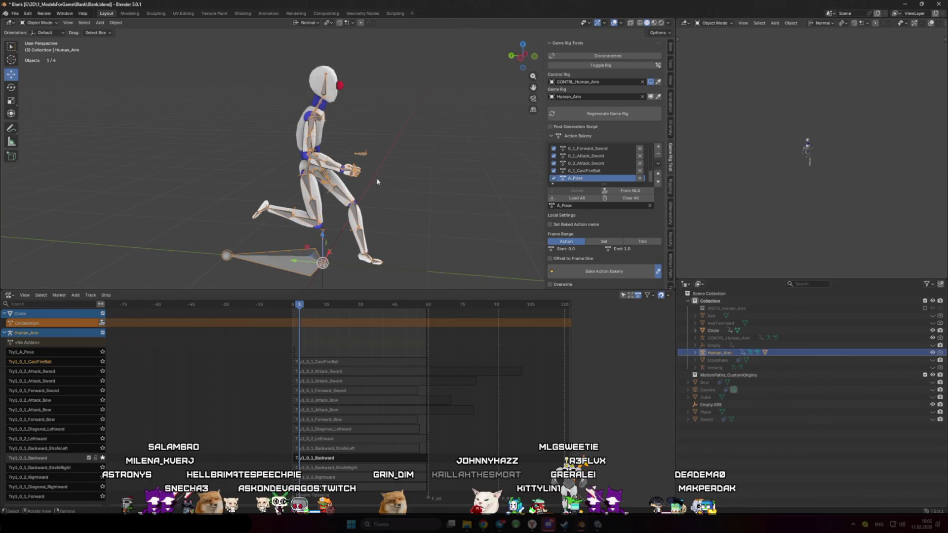
pyautogui.click(617, 67)
pyautogui.press('space')
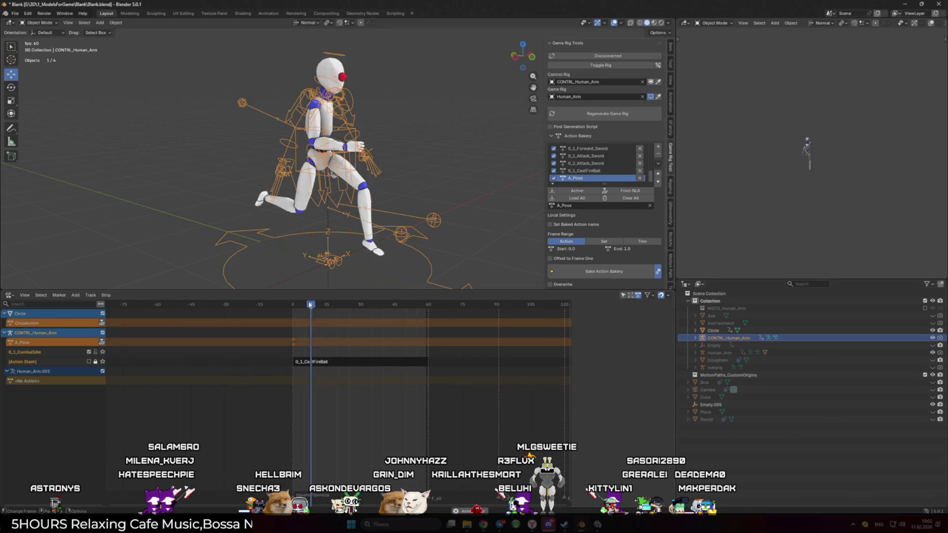
# - Connect the game rig to the control rig and rewind to frame 0 in the Action Editor
pyautogui.hotkey('ctrl', 't')
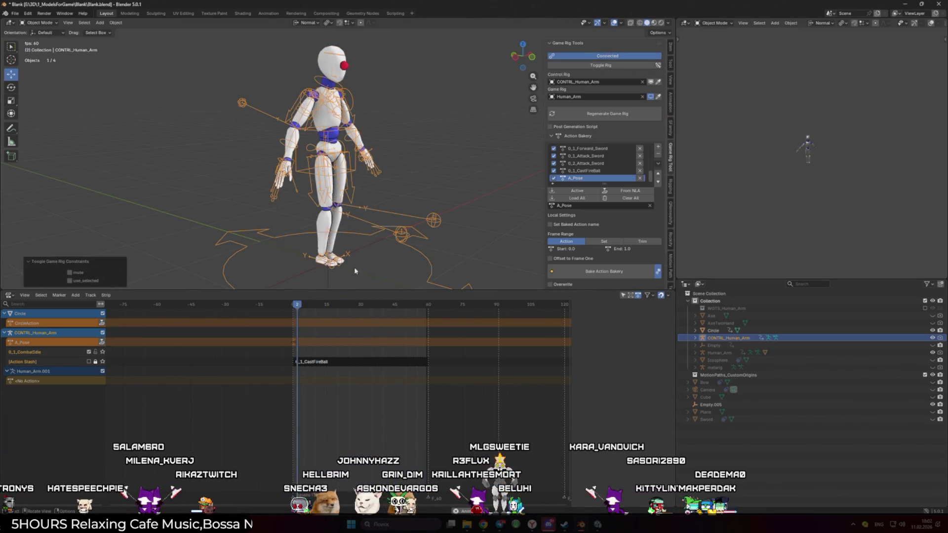
pyautogui.press('space')
pyautogui.click(293, 306)
pyautogui.hotkey('shift', 'F12')
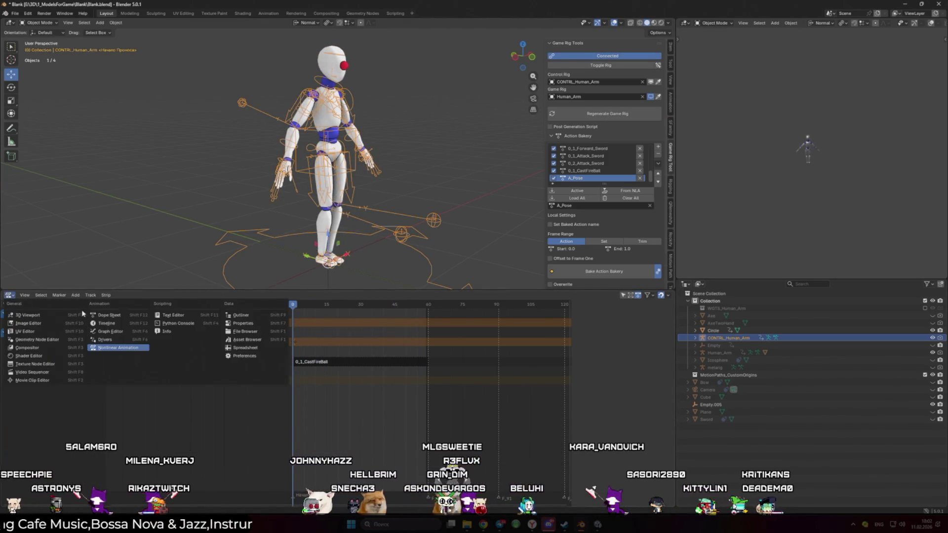
# - Assign the 0_1_CastFireBall action to the rig and play it back
pyautogui.click(274, 294)
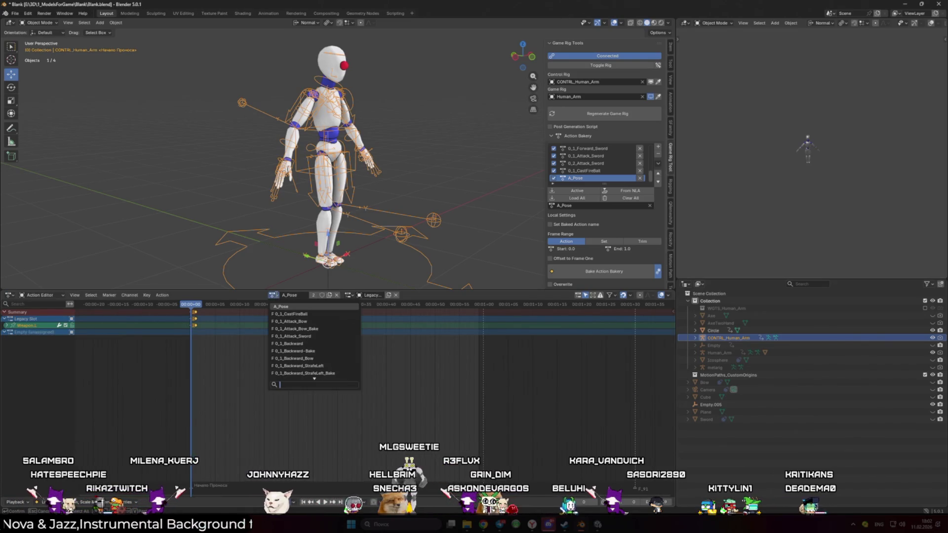
pyautogui.write('Fire')
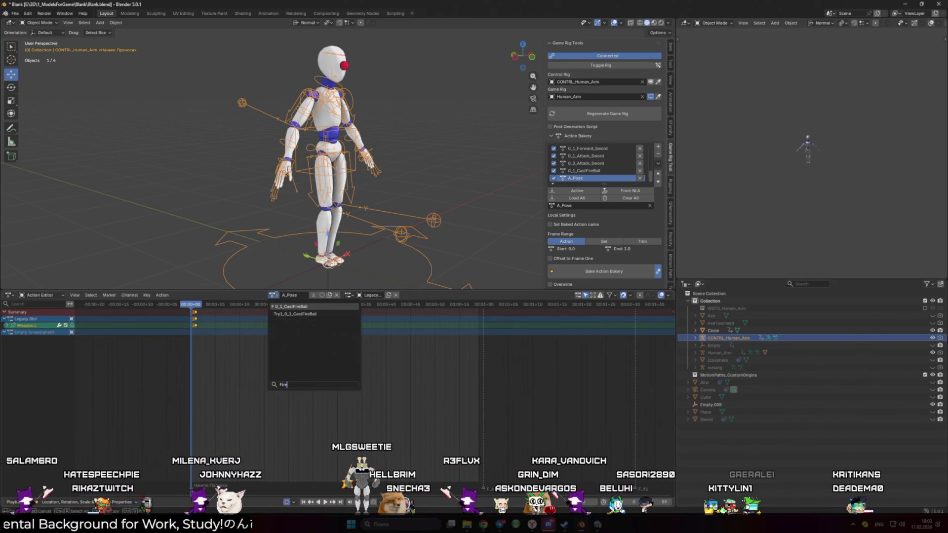
pyautogui.click(305, 306)
pyautogui.press('space')
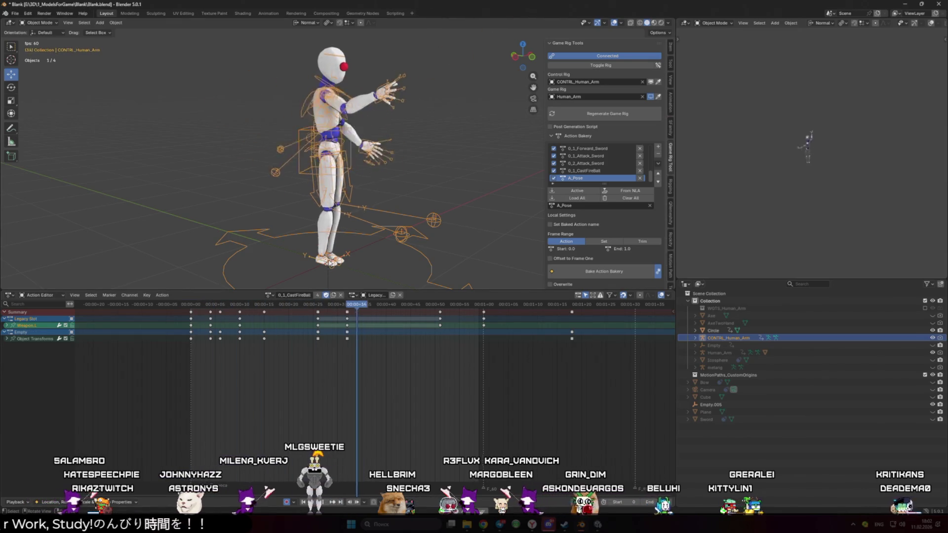
pyautogui.moveTo(192, 305); pyautogui.dragTo(338, 331)
pyautogui.press('space')
pyautogui.moveTo(374, 188); pyautogui.dragTo(359, 218)
pyautogui.scroll(5, 359, 218)
# - In Pose Mode, enable the Weapon.L bone's Copy Transforms constraint
pyautogui.press('space')
pyautogui.hotkey('ctrl', 'Tab')
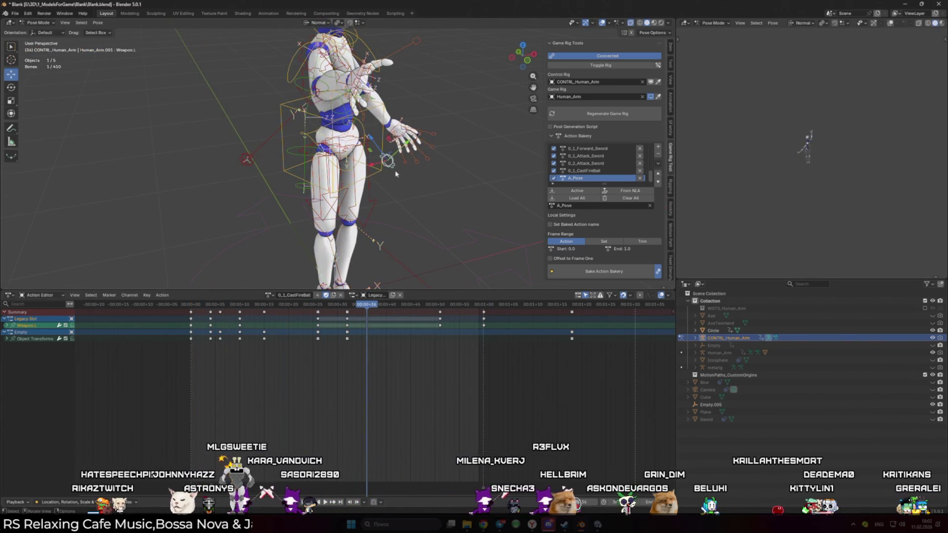
pyautogui.click(685, 284)
pyautogui.click(656, 313)
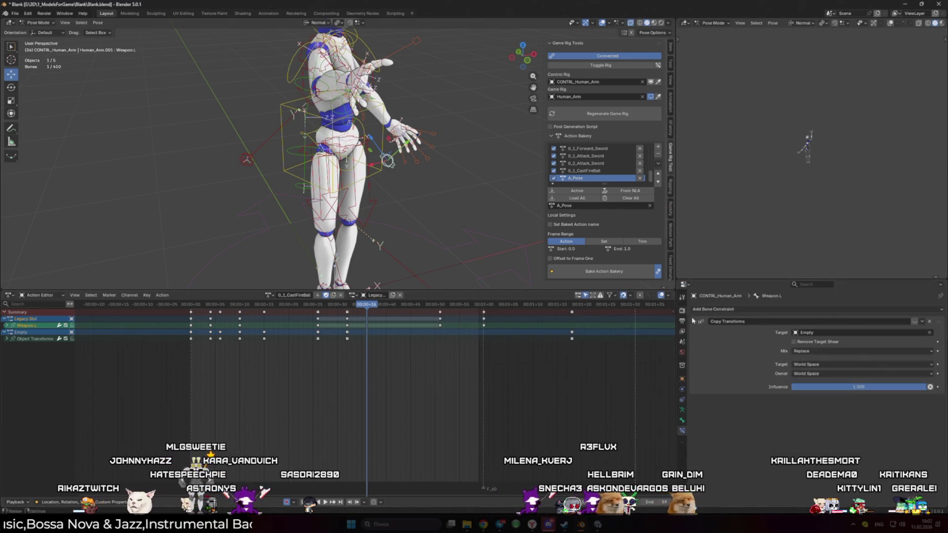
pyautogui.click(915, 322)
# - Play and scrub the action through frames 37 and 60 to check the constraint, stopping at frame 44
pyautogui.press('space')
pyautogui.click(211, 305)
pyautogui.moveTo(212, 307); pyautogui.dragTo(377, 325)
pyautogui.moveTo(337, 260); pyautogui.dragTo(414, 230)
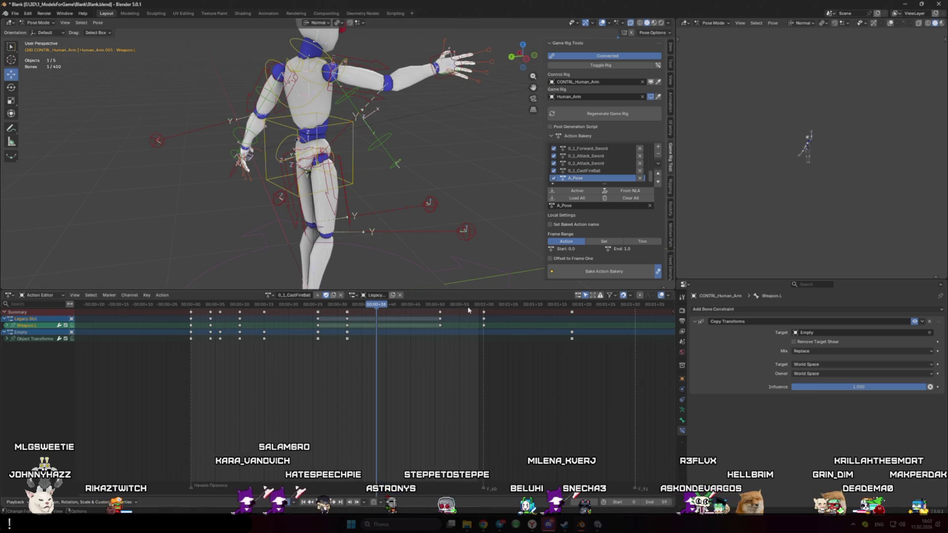
pyautogui.click(483, 307)
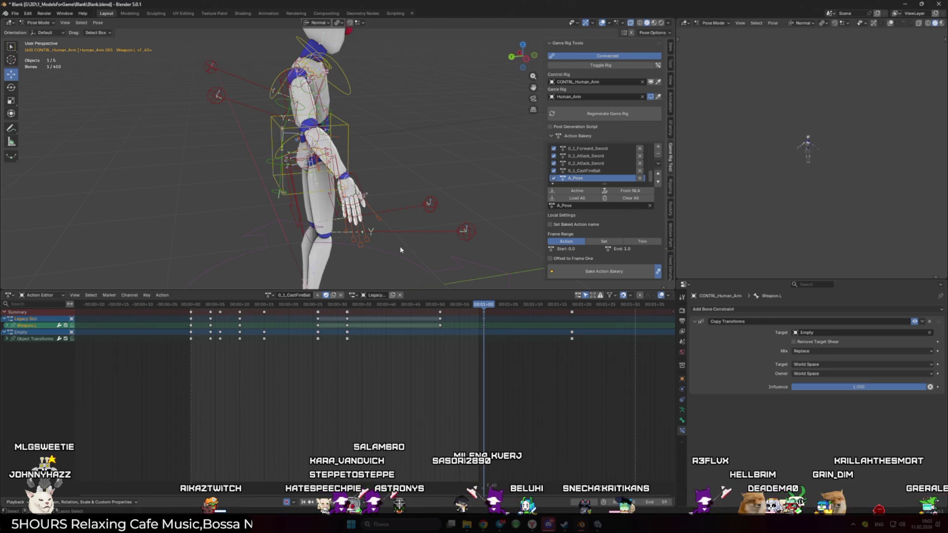
pyautogui.moveTo(446, 230); pyautogui.dragTo(465, 222)
pyautogui.hscroll(1, 493, 341)
pyautogui.press('space')
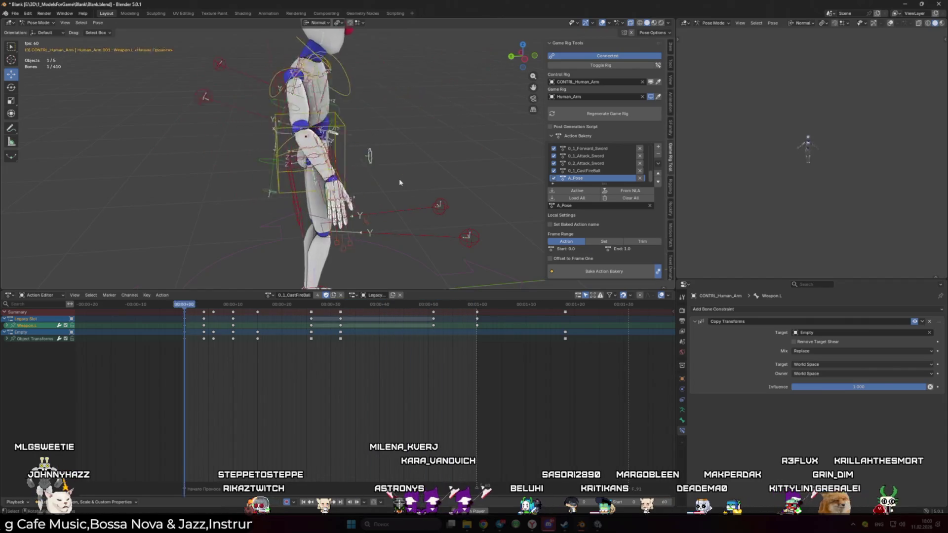
pyautogui.press('space')
pyautogui.press('q')
pyautogui.moveTo(406, 181)
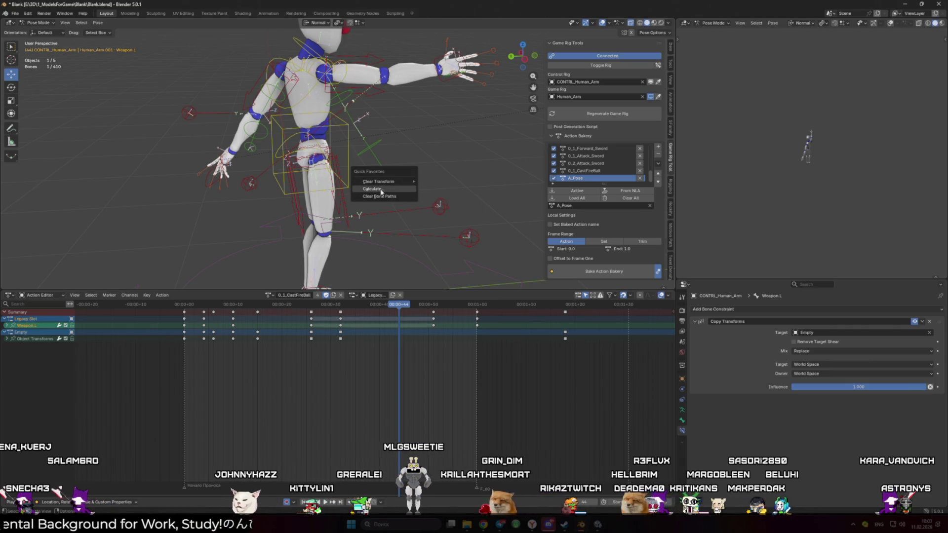
pyautogui.click(379, 189)
pyautogui.click(416, 223)
pyautogui.press('q')
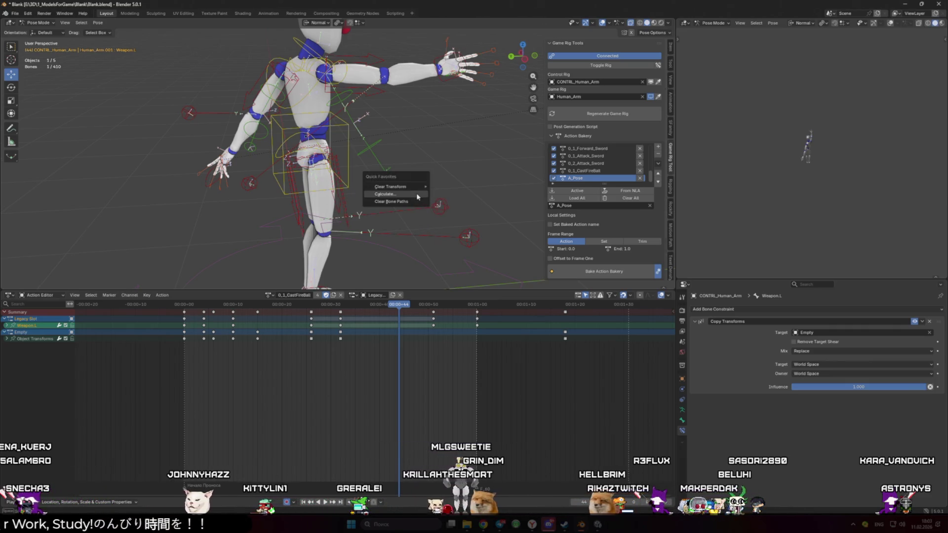
pyautogui.click(422, 205)
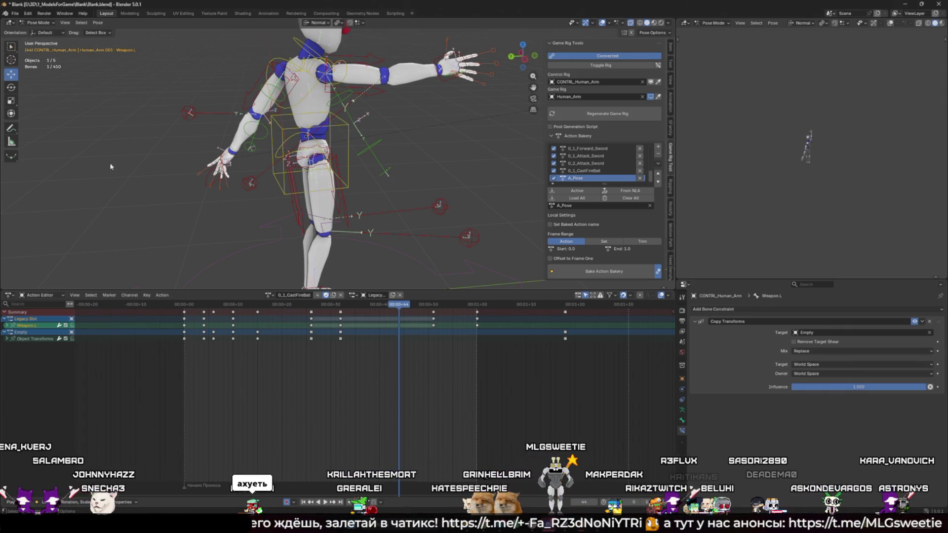
pyautogui.click(97, 23)
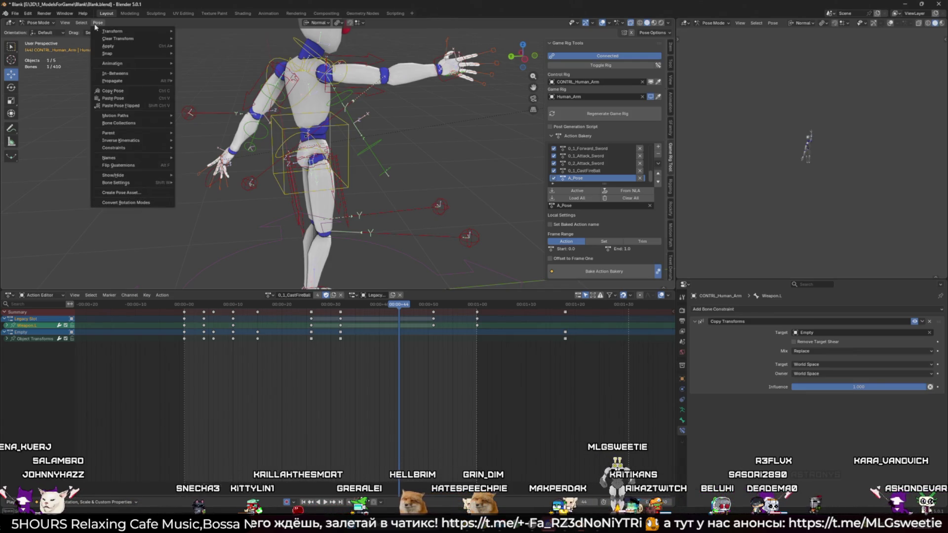
pyautogui.moveTo(134, 132)
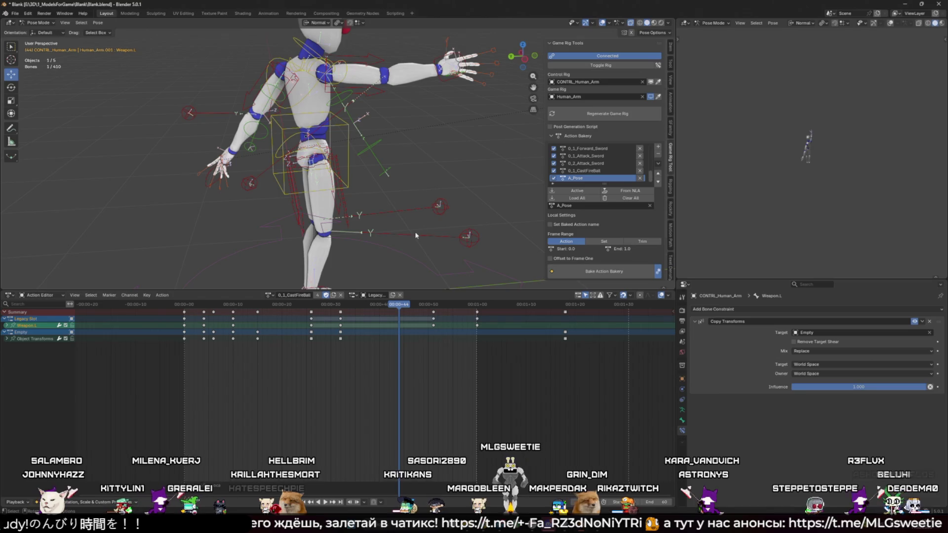
pyautogui.rightClick(416, 235)
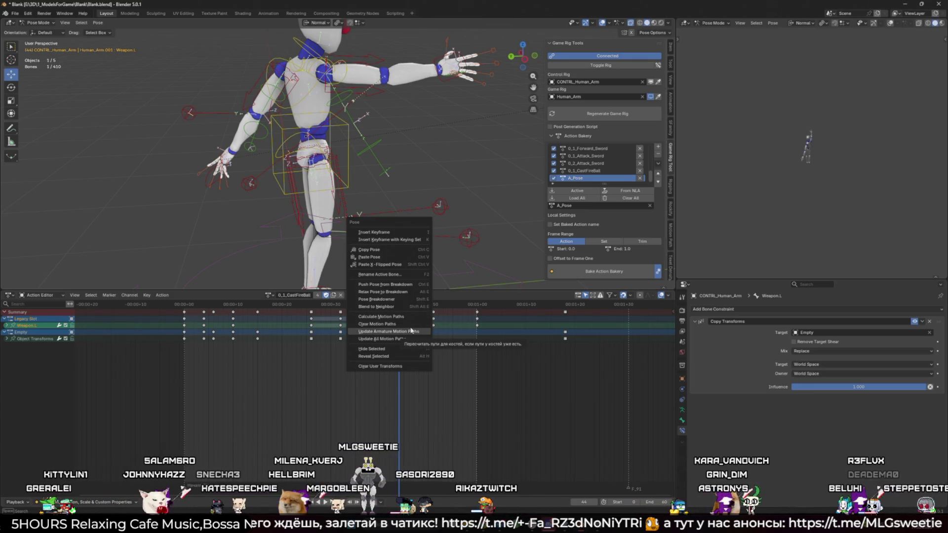
pyautogui.click(98, 22)
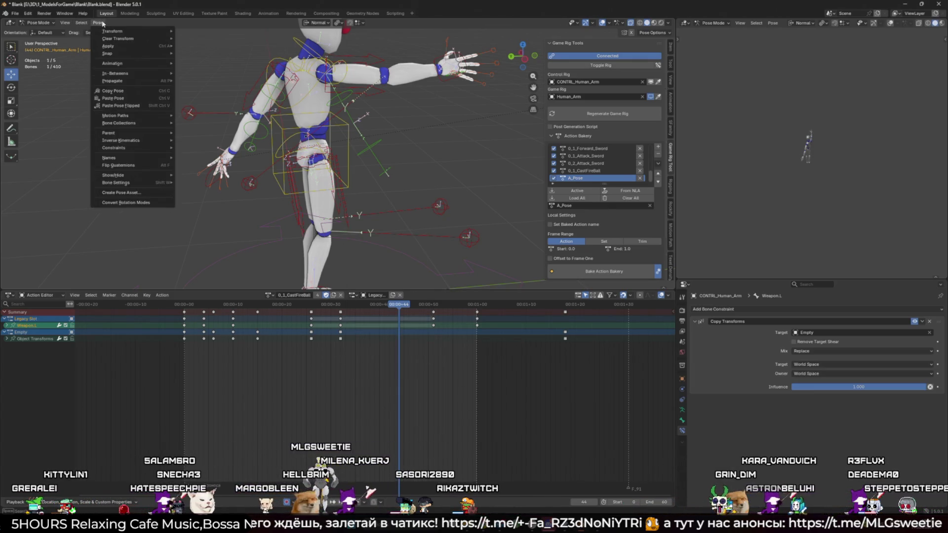
pyautogui.moveTo(143, 66)
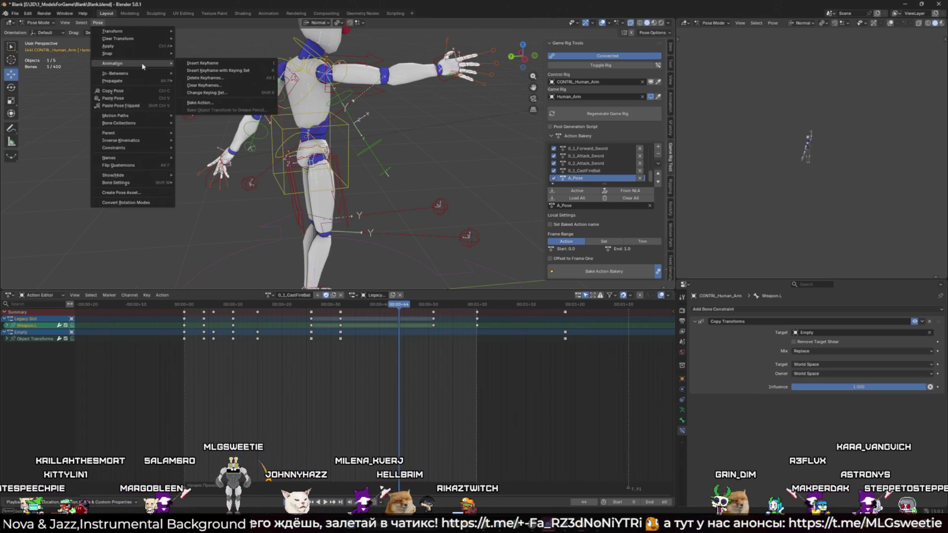
pyautogui.moveTo(138, 84)
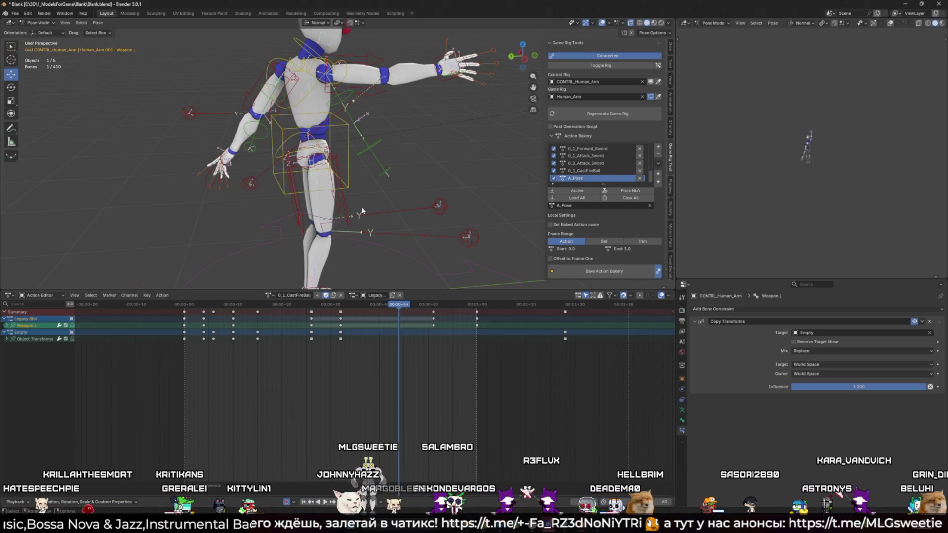
pyautogui.scroll(-3, 360, 202)
pyautogui.moveTo(360, 203); pyautogui.dragTo(442, 168)
# - Jump to the CastFireBall action's first frame and inspect the Copy Transforms constraint's options
pyautogui.rightClick(420, 114)
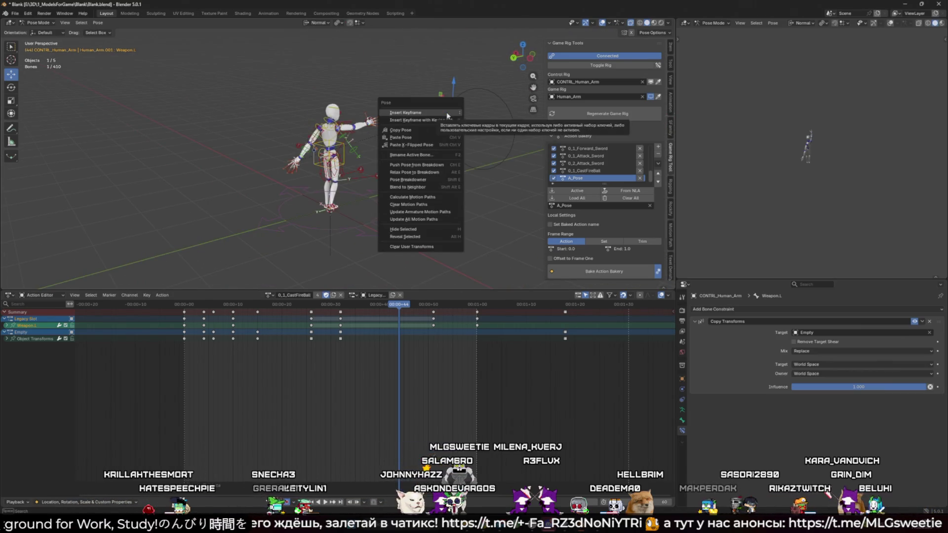
pyautogui.click(183, 305)
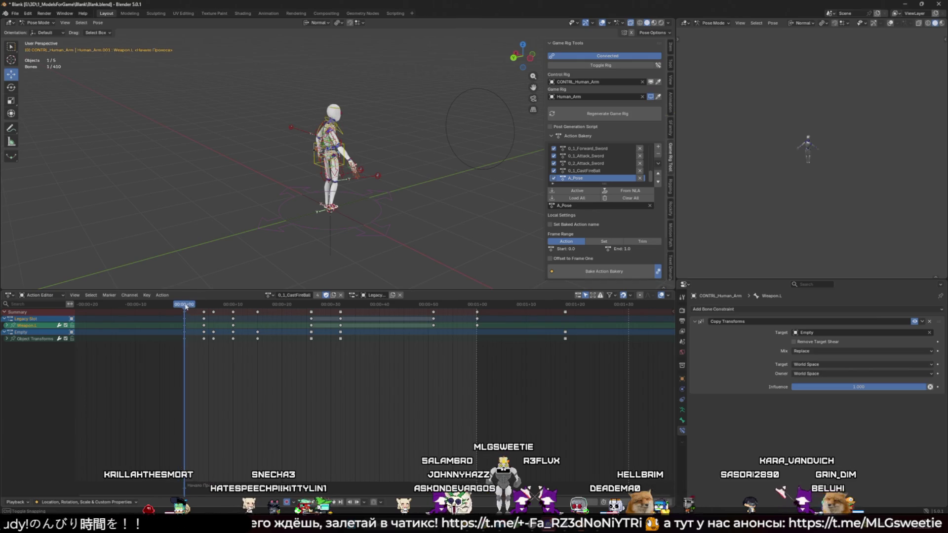
pyautogui.scroll(3, 331, 226)
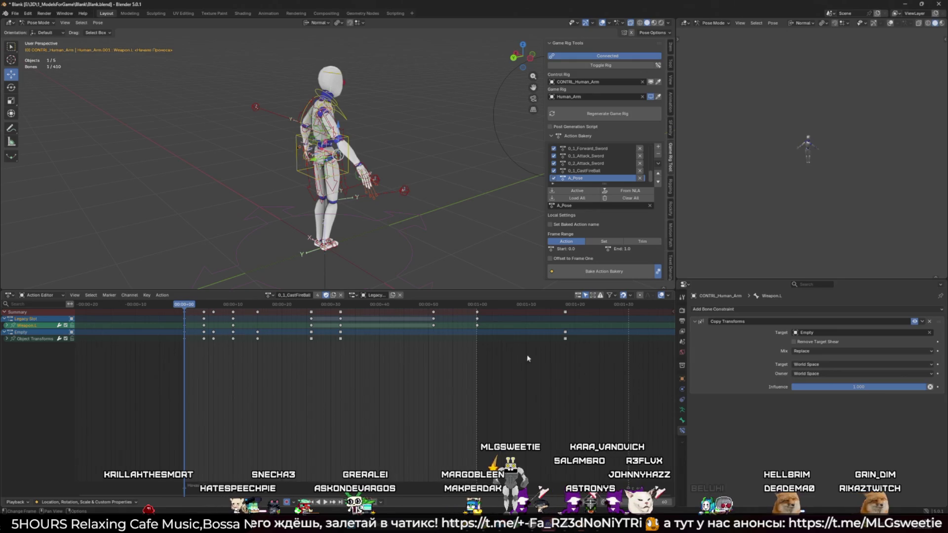
pyautogui.click(921, 322)
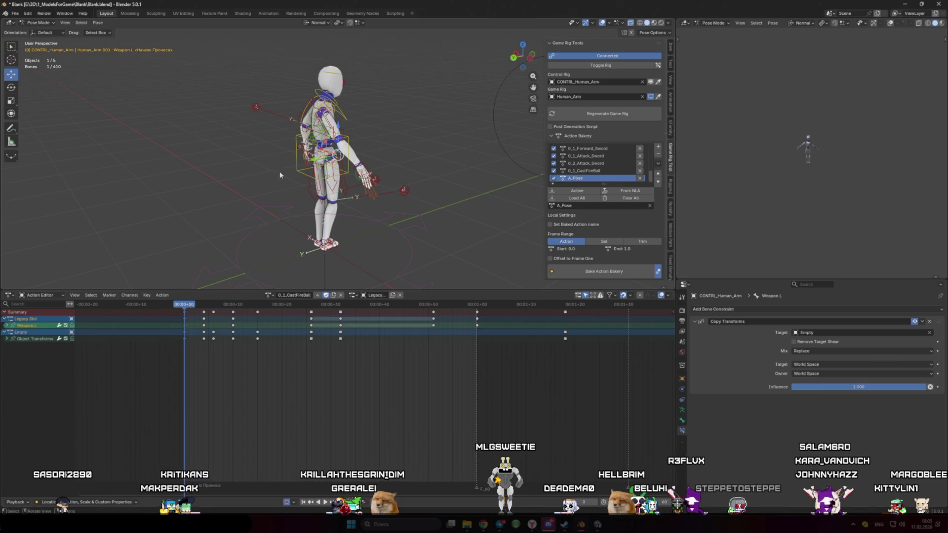
# - Orbit to a front view, open Pose > Snap options, then move the Chrome window aside
pyautogui.moveTo(292, 171); pyautogui.dragTo(198, 179)
pyautogui.scroll(3, 198, 179)
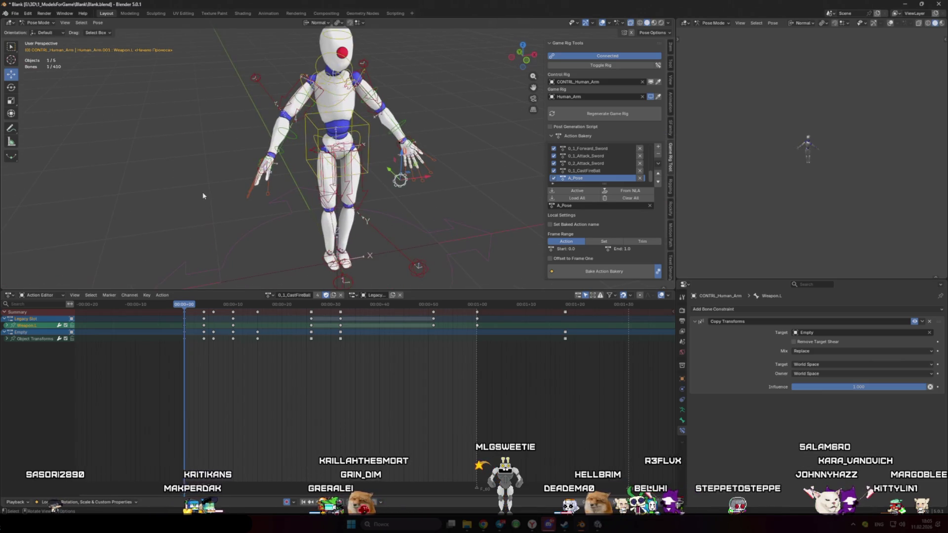
pyautogui.rightClick(245, 194)
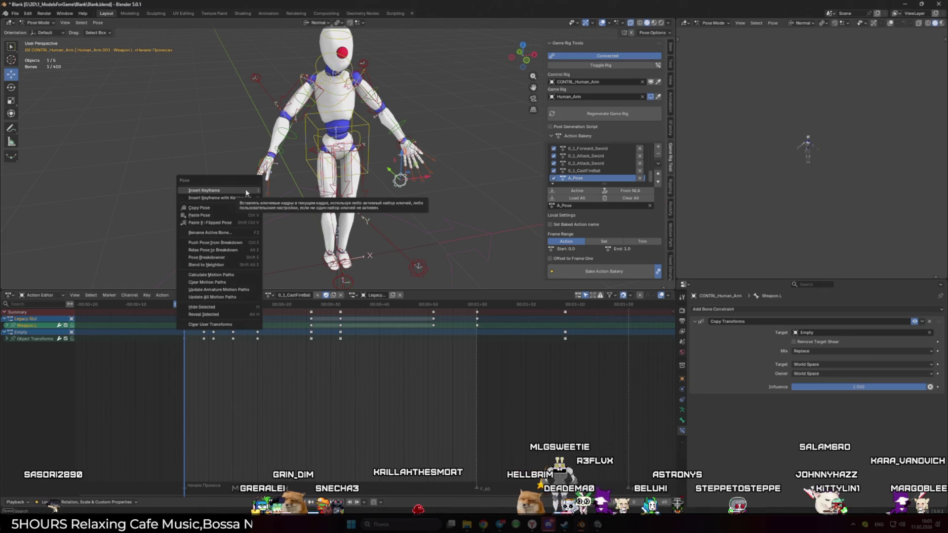
pyautogui.click(246, 191)
pyautogui.click(95, 23)
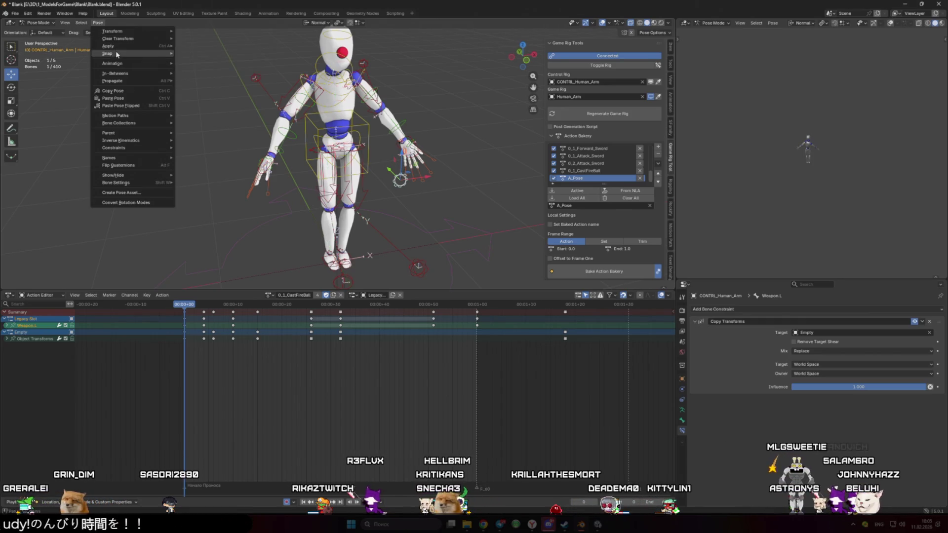
pyautogui.moveTo(119, 55)
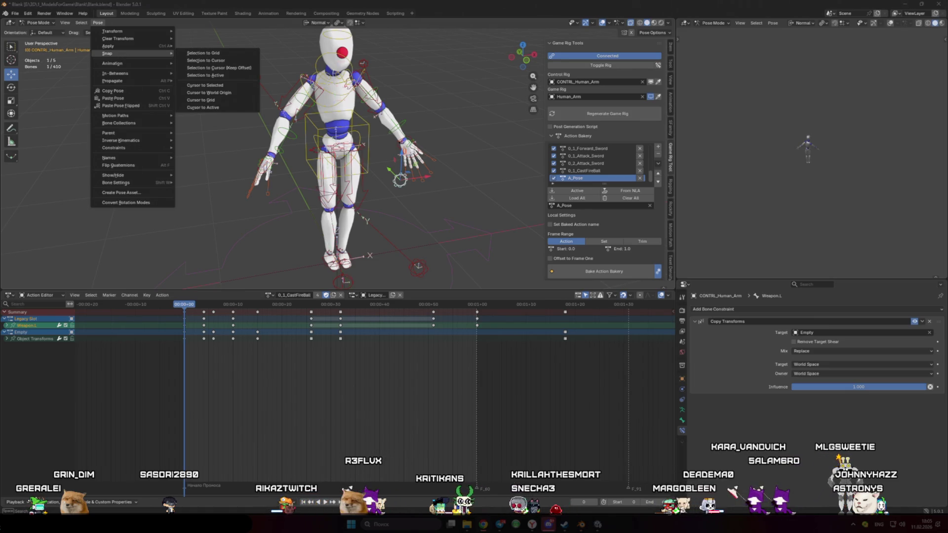
pyautogui.moveTo(686, 84); pyautogui.dragTo(528, 74)
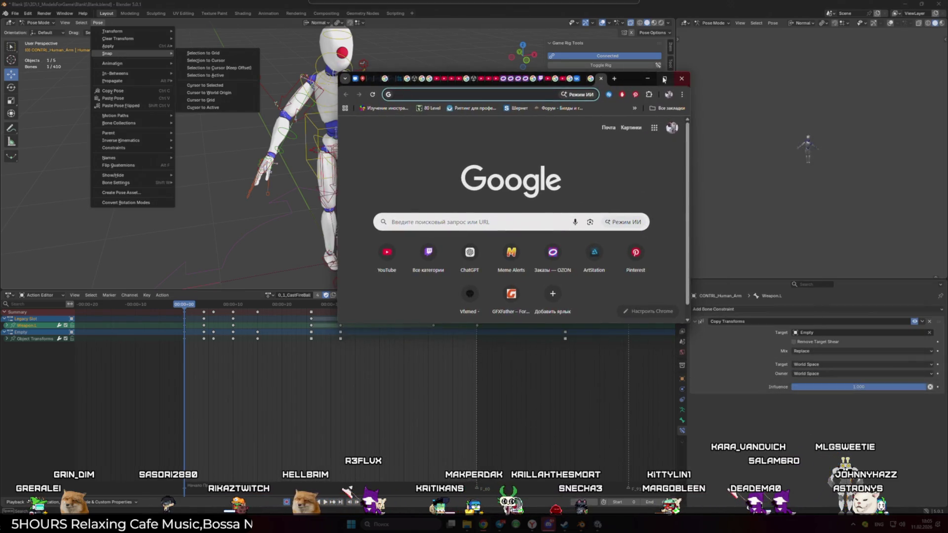
# - Search Google in a new Chrome tab for 'how to bake animation inBlender'
pyautogui.doubleClick(528, 73)
pyautogui.press('super+Down')
pyautogui.press('super+Down')
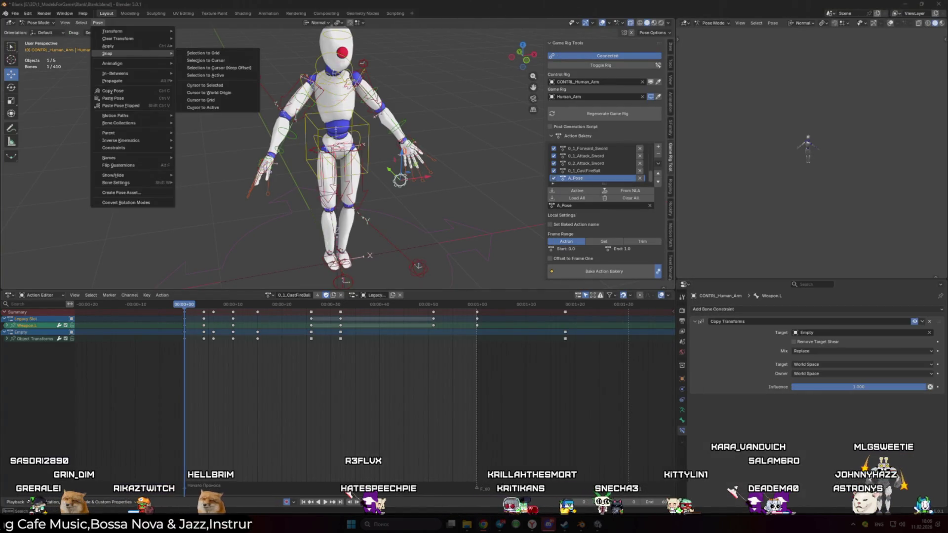
pyautogui.hotkey('alt', 'Tab')
pyautogui.click(549, 7)
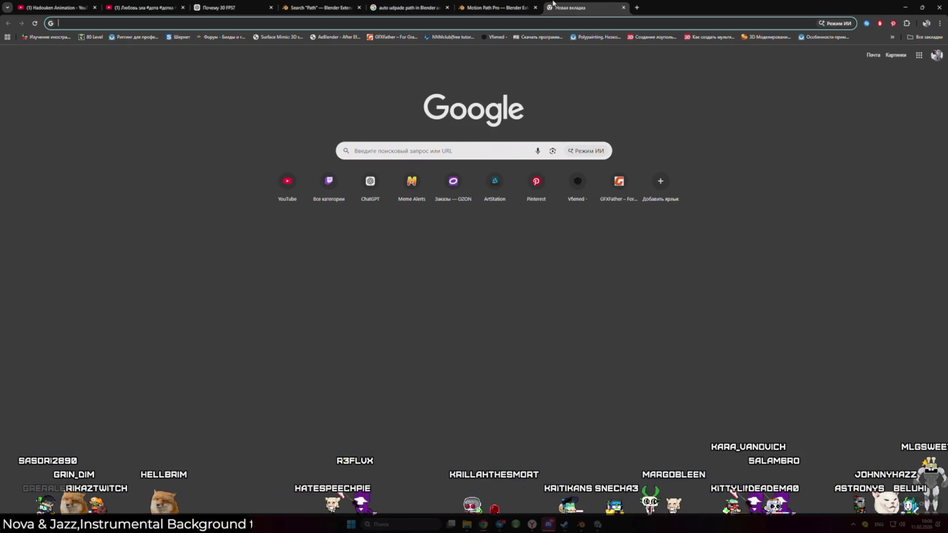
pyautogui.write('how to b')
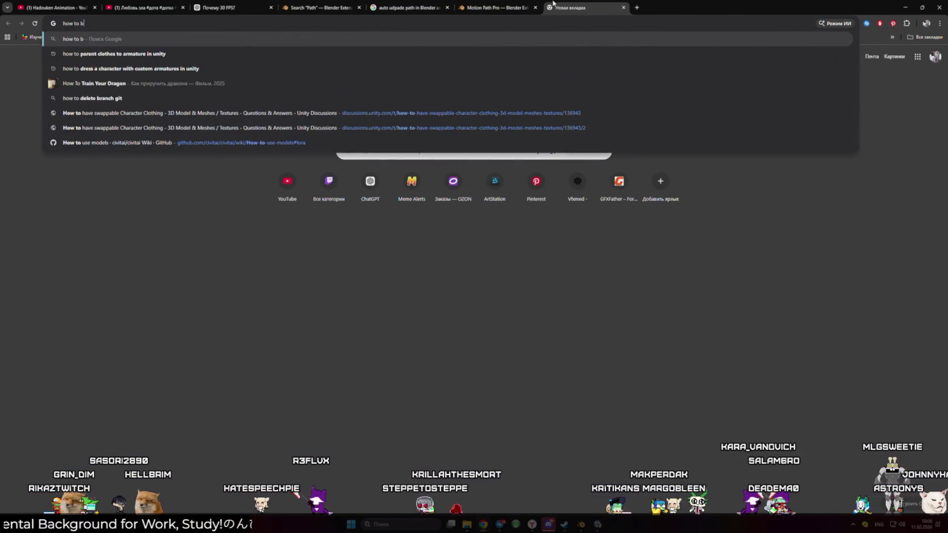
pyautogui.write('ake animation ')
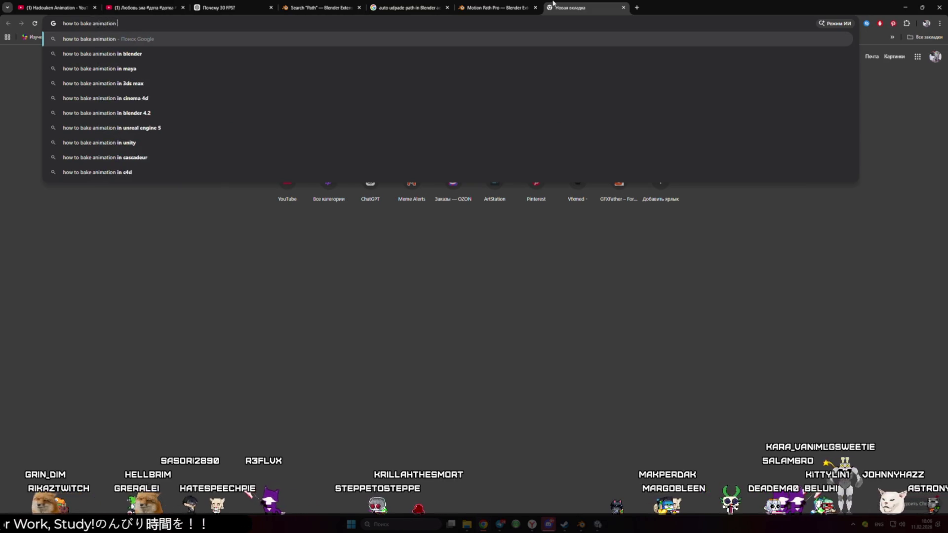
pyautogui.write('inBlender')
pyautogui.press('Return')
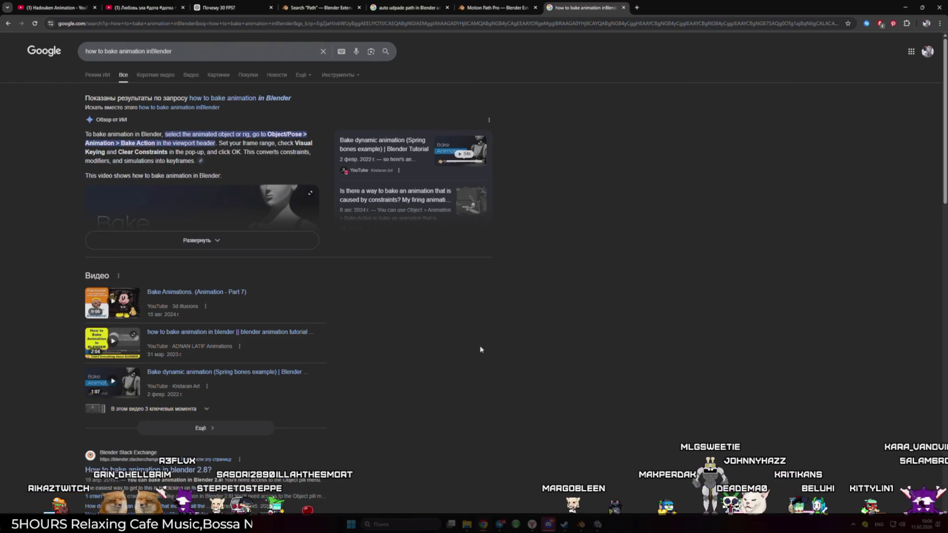
# - Deselect the weapon bone in Blender, compare with the search results, and browse the Object menu
pyautogui.hotkey('alt', 'Tab')
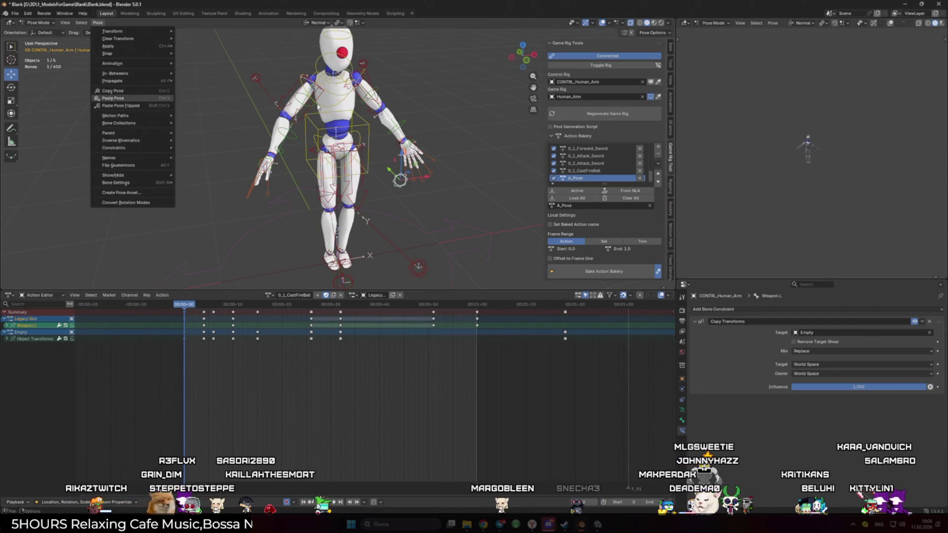
pyautogui.click(391, 173)
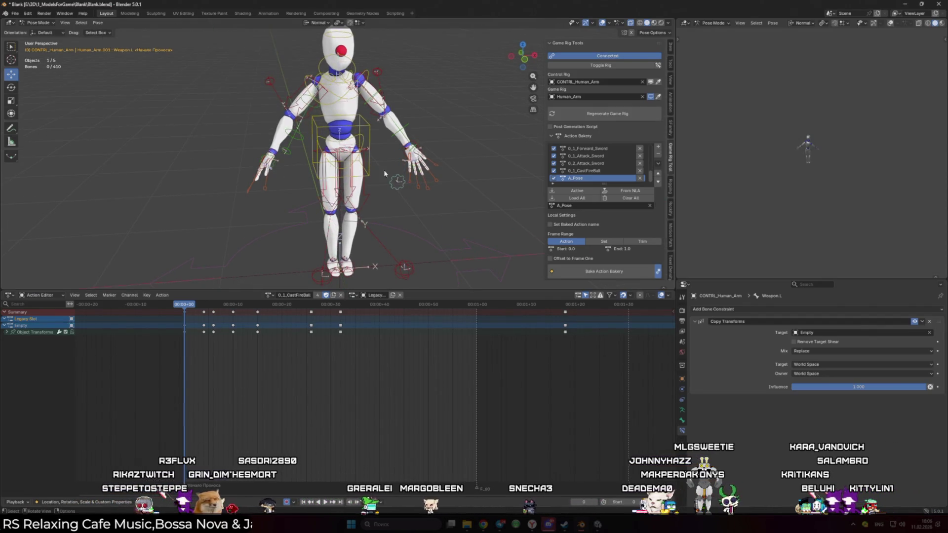
pyautogui.hotkey('alt', 'Tab')
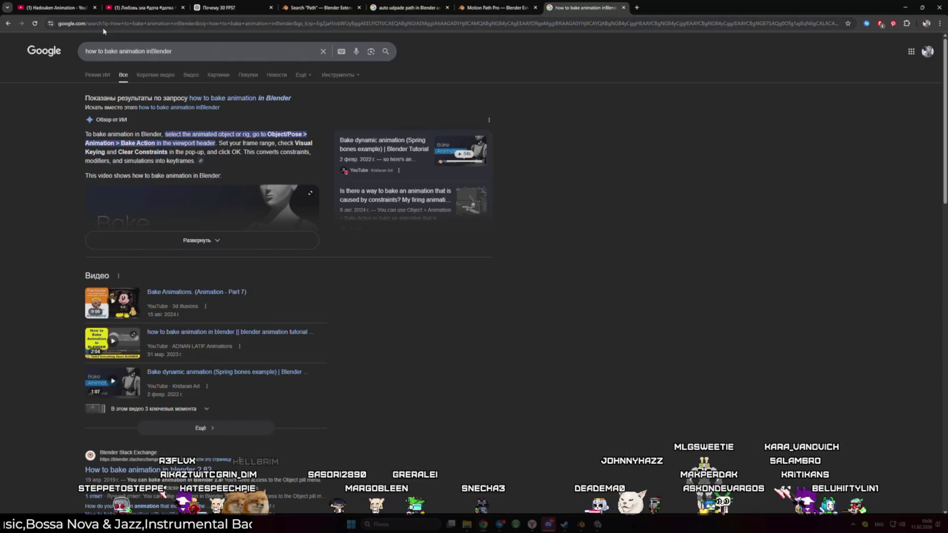
pyautogui.hotkey('alt', 'Tab')
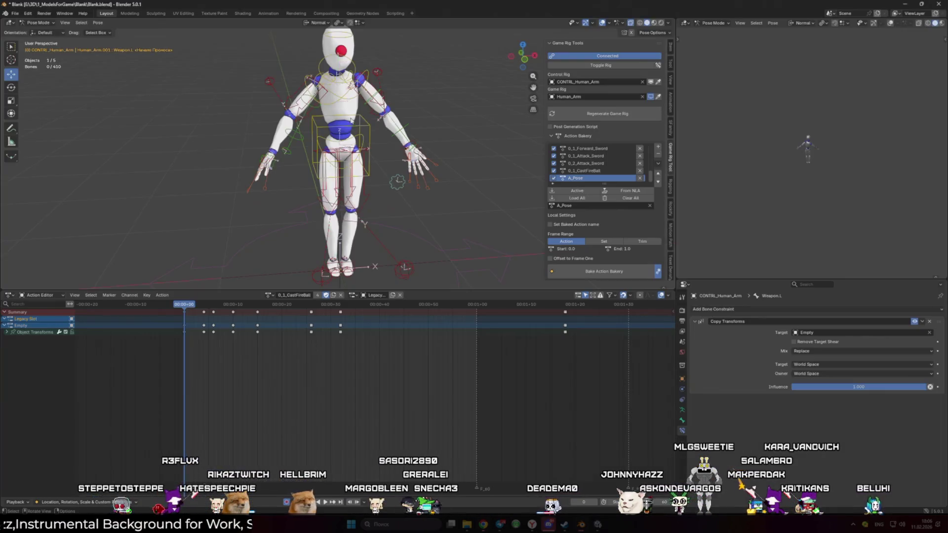
pyautogui.click(116, 23)
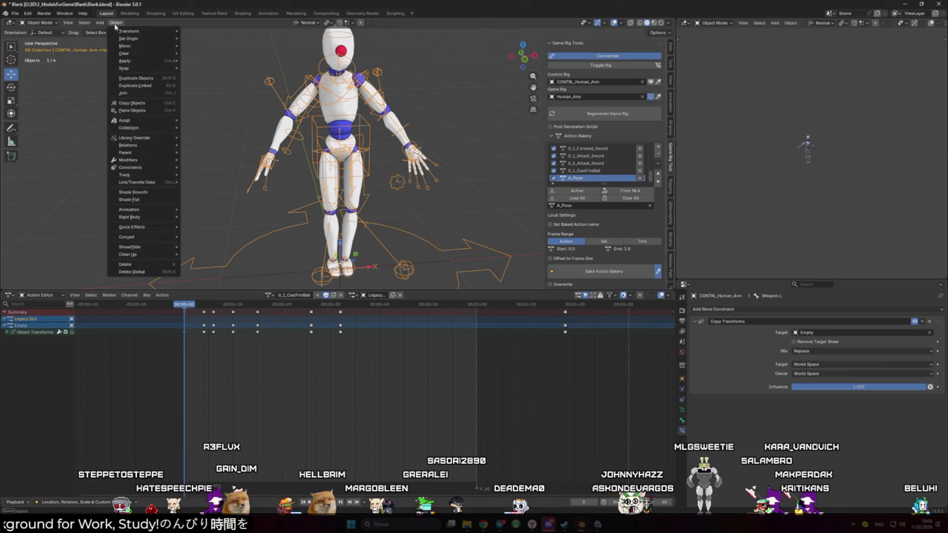
# - In Pose Mode, add Pose > Animation > Bake Action to Quick Favorites
pyautogui.press('Escape')
pyautogui.hotkey('ctrl', 'Tab')
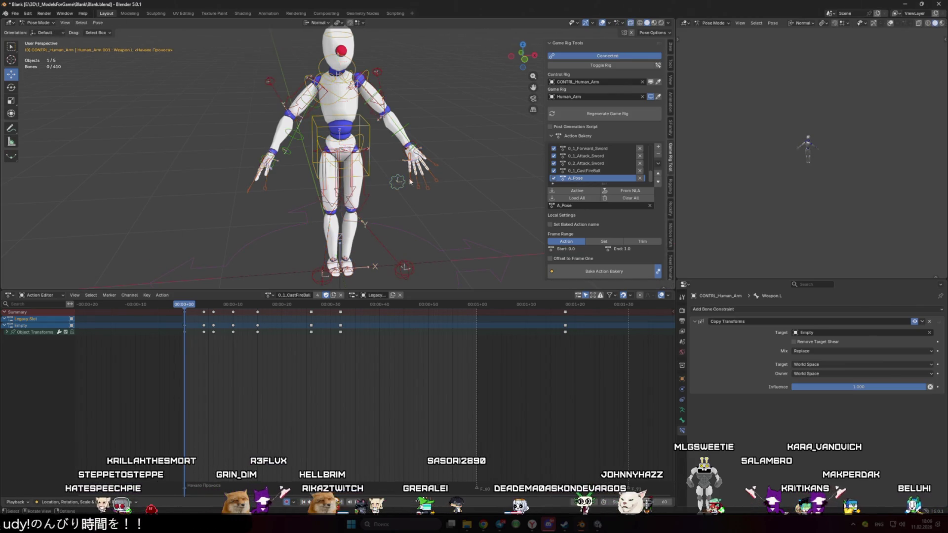
pyautogui.click(97, 22)
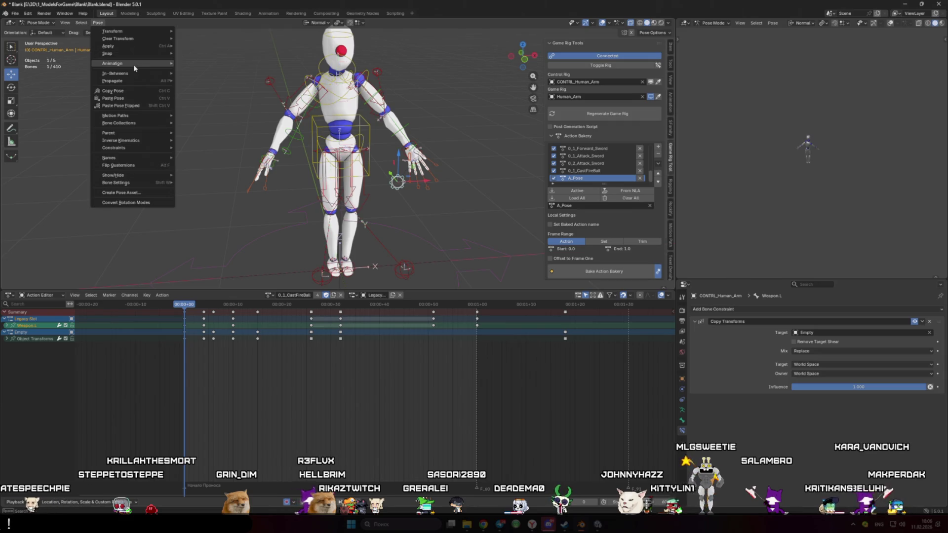
pyautogui.moveTo(135, 68)
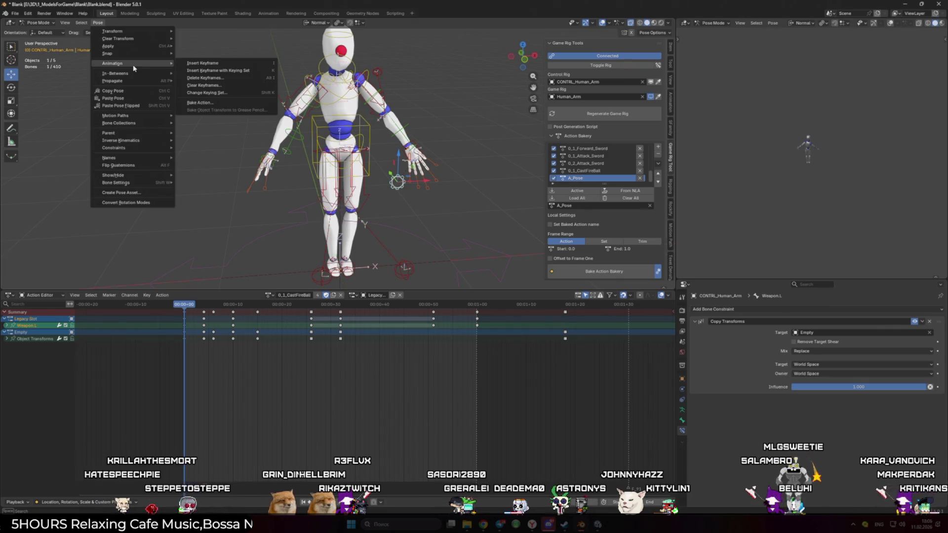
pyautogui.rightClick(212, 103)
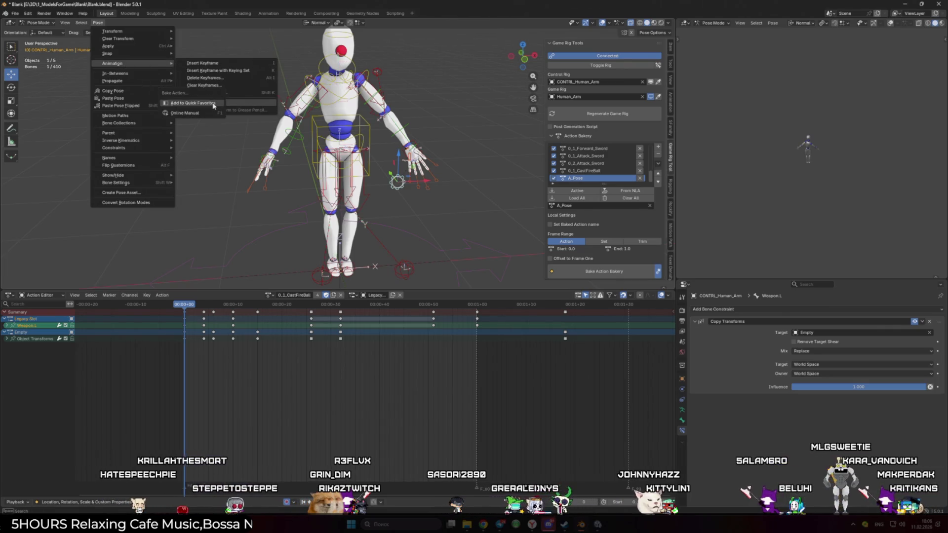
pyautogui.click(209, 103)
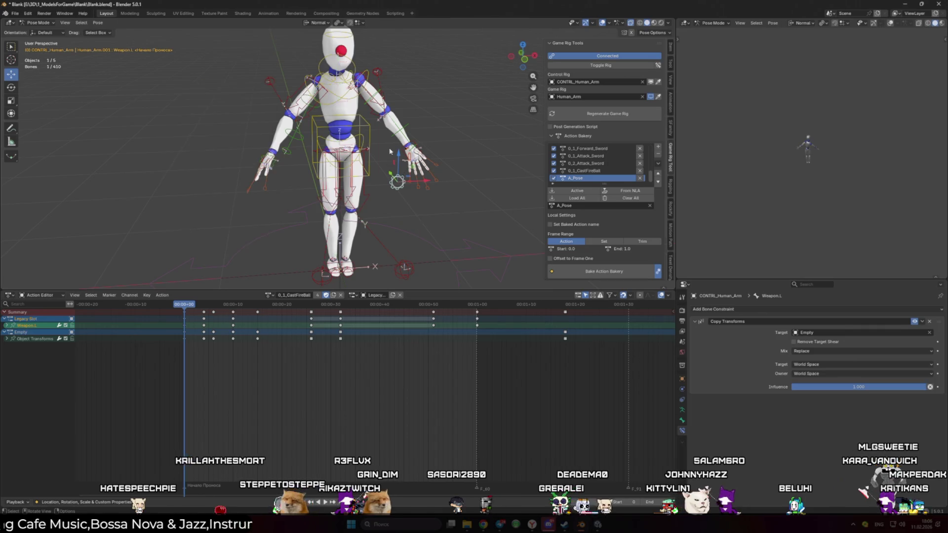
# - Bake the action with Overwrite, Visual Keying and Clean Curves, then view the curves in the Graph Editor
pyautogui.press('q')
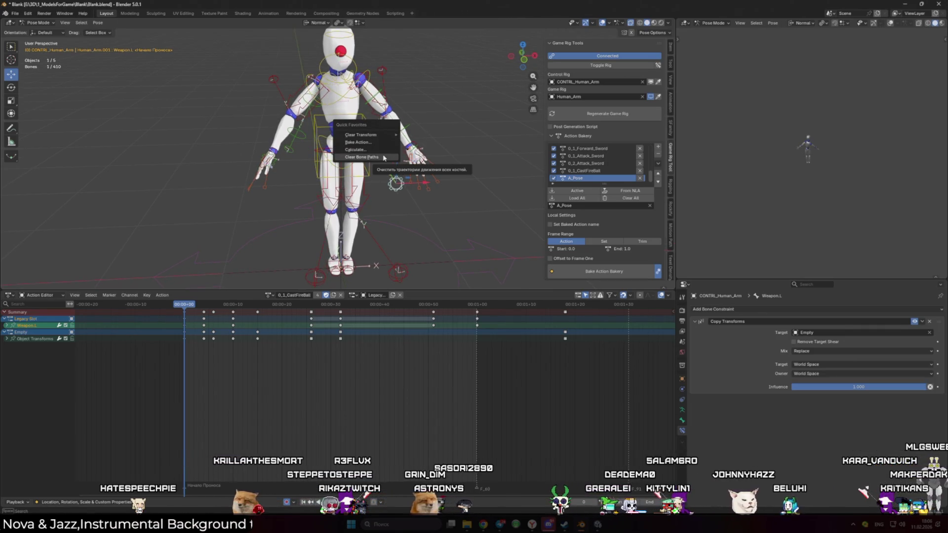
pyautogui.click(358, 143)
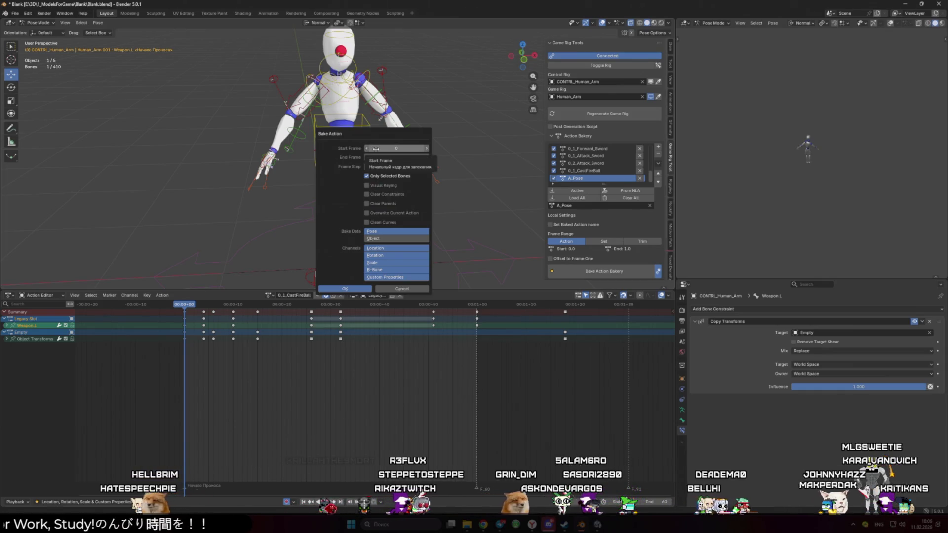
pyautogui.press('Escape')
pyautogui.press('q')
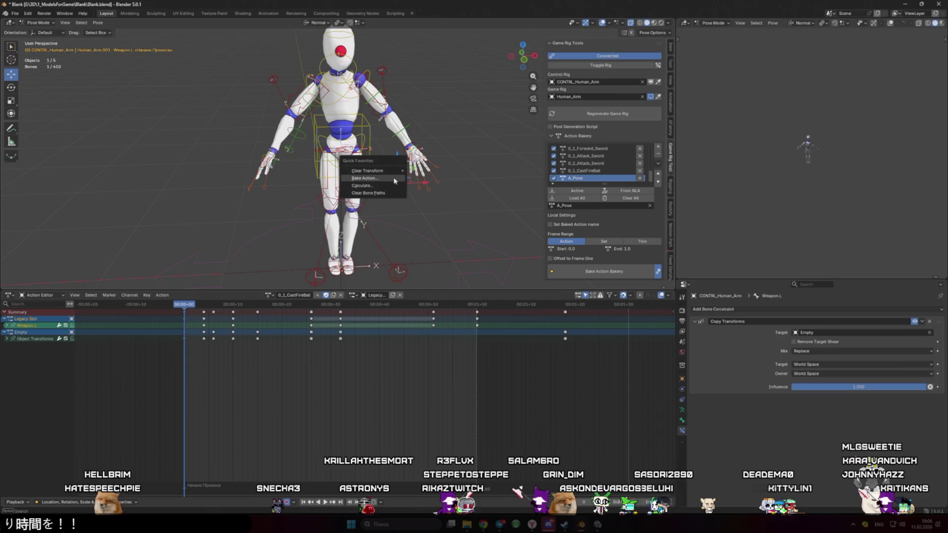
pyautogui.click(395, 179)
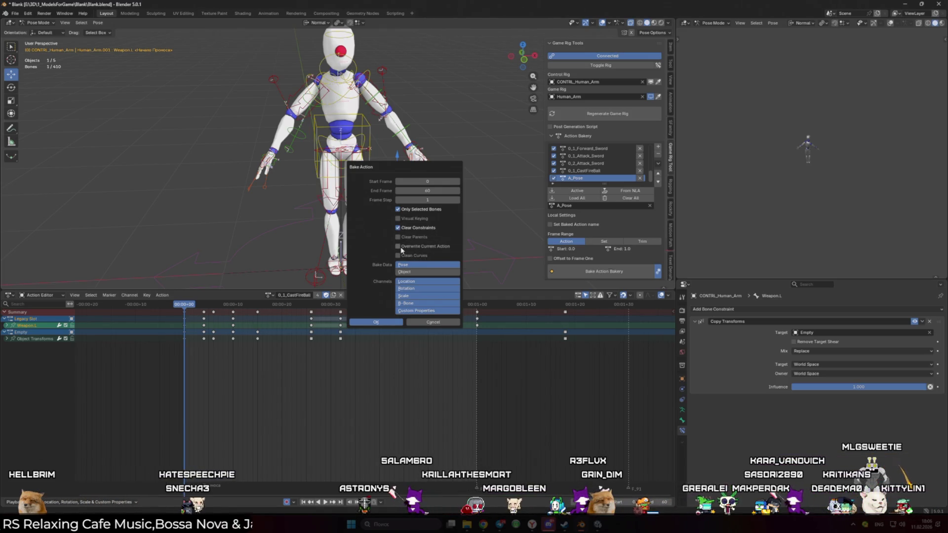
pyautogui.click(398, 246)
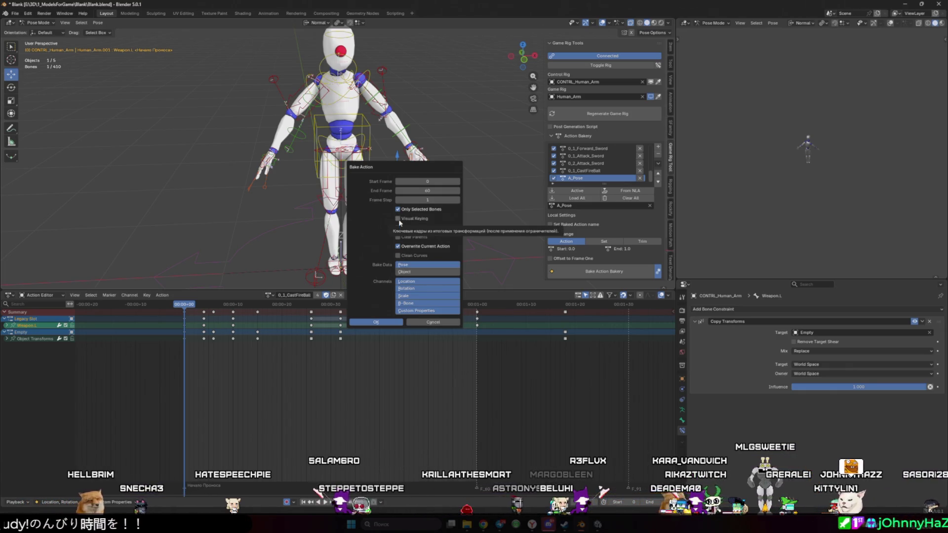
pyautogui.click(400, 220)
pyautogui.click(399, 256)
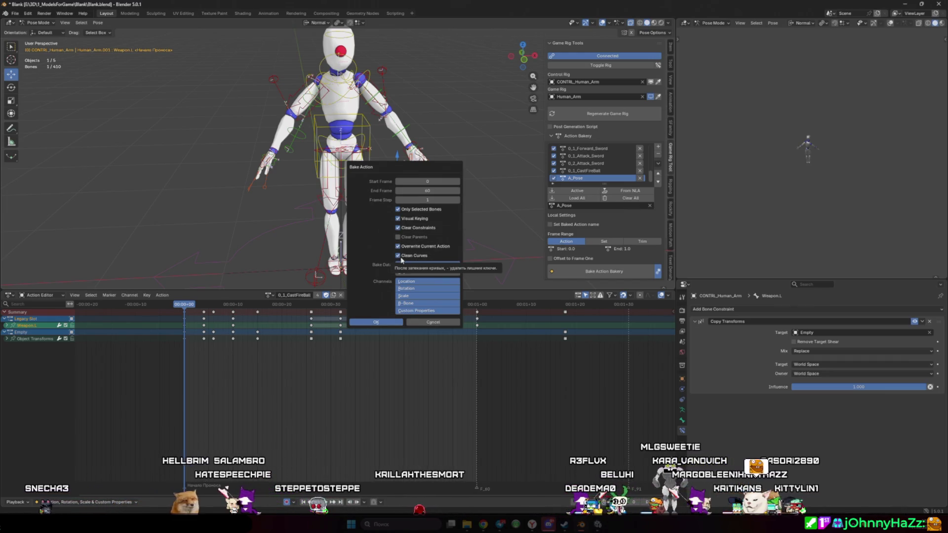
pyautogui.click(392, 323)
pyautogui.click(9, 296)
pyautogui.click(112, 335)
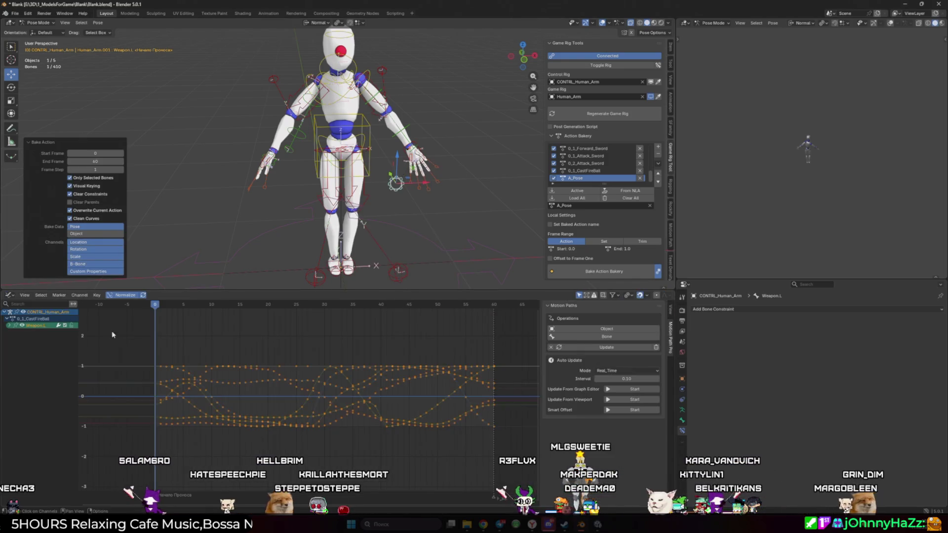
# - Switch the bottom area back to the Action Editor and play the baked animation from a new angle
pyautogui.click(9, 295)
pyautogui.click(118, 318)
pyautogui.press('space')
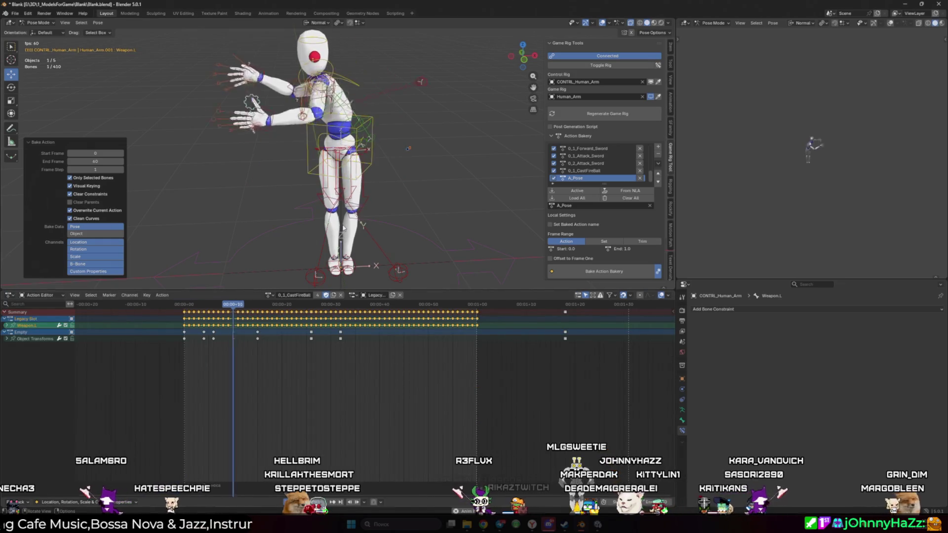
pyautogui.moveTo(318, 223); pyautogui.dragTo(435, 218)
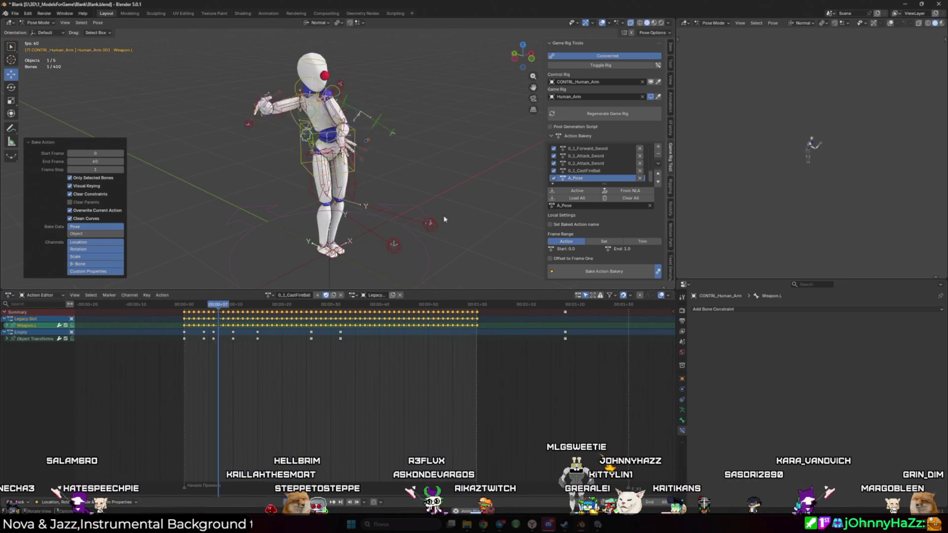
pyautogui.press('space')
# - Turn the lower-right area into an Outliner and change its display mode
pyautogui.click(684, 286)
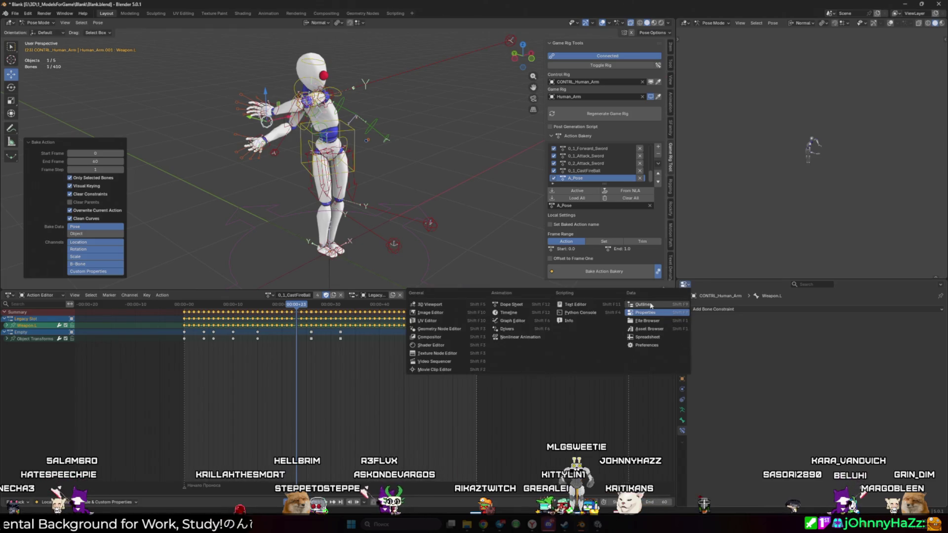
pyautogui.click(656, 305)
pyautogui.click(700, 284)
pyautogui.click(721, 319)
# - Set the Outliner to Blender File and select the Try1_0_1_Attack_Bow through Try1_A_Pose actions
pyautogui.click(699, 285)
pyautogui.click(713, 326)
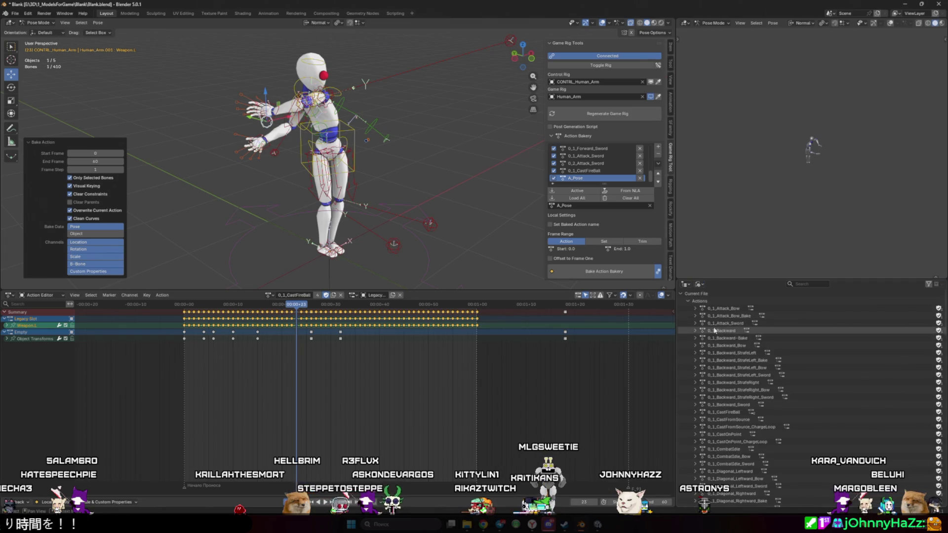
pyautogui.scroll(-8, 721, 329)
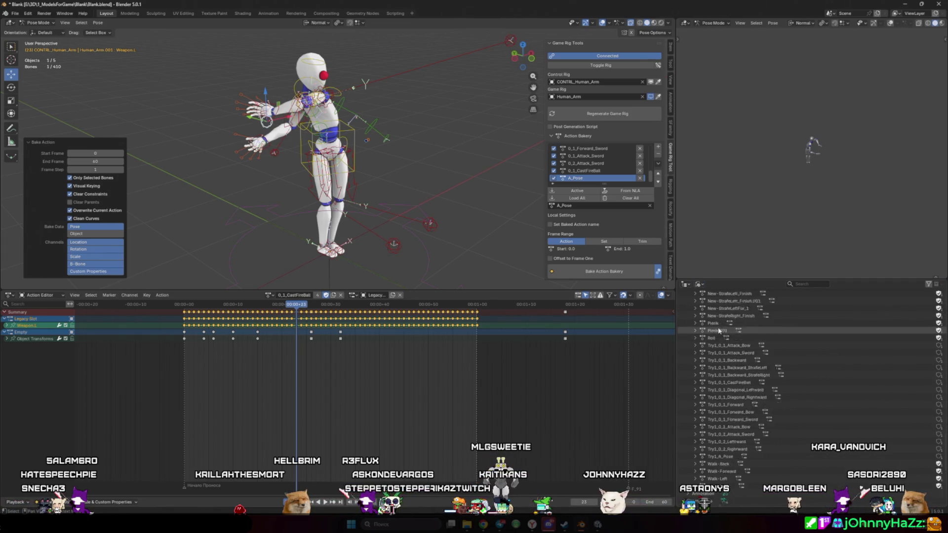
pyautogui.click(725, 317)
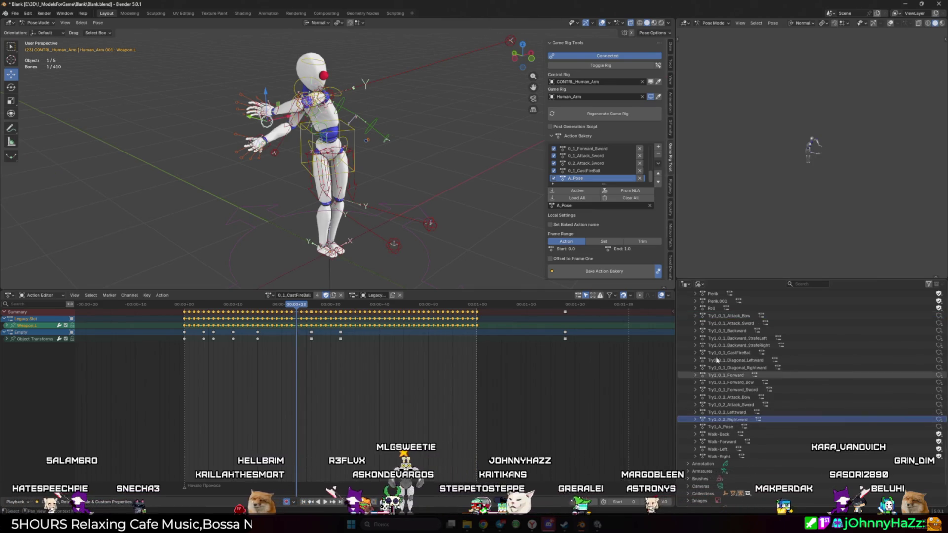
pyautogui.keyDown('shift'); pyautogui.click(729, 427); pyautogui.keyUp('shift')
pyautogui.rightClick(727, 417)
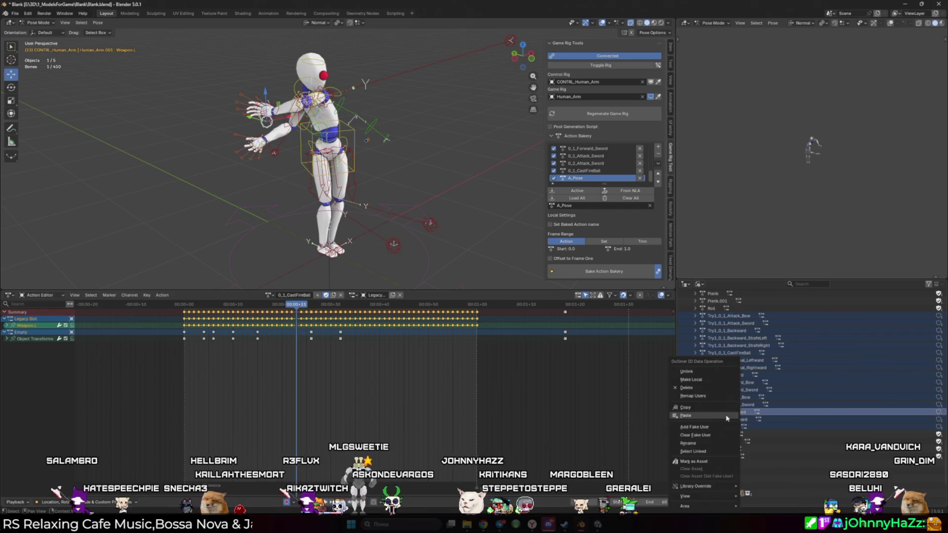
# - Delete the selected Try1_ actions and open the Action Bakery bake dialog with prefix Try1_
pyautogui.click(699, 388)
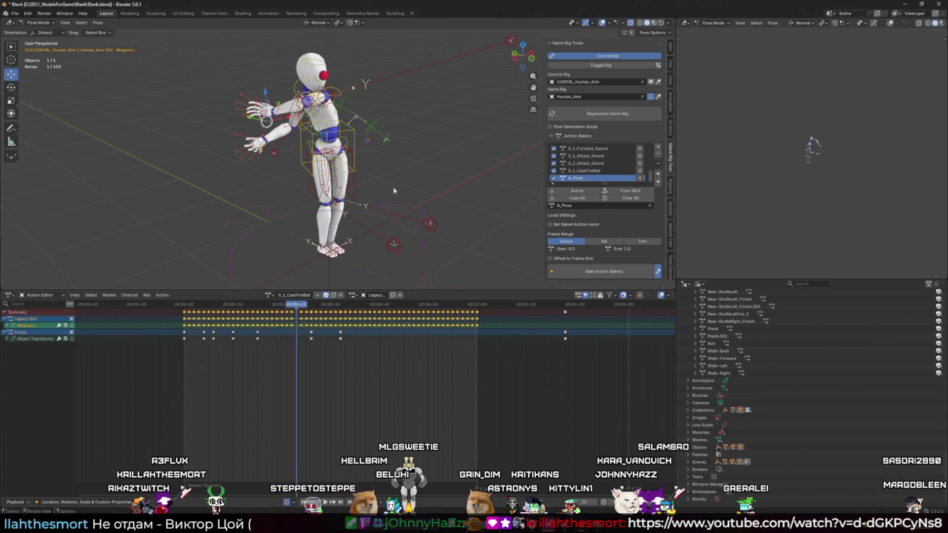
pyautogui.click(604, 272)
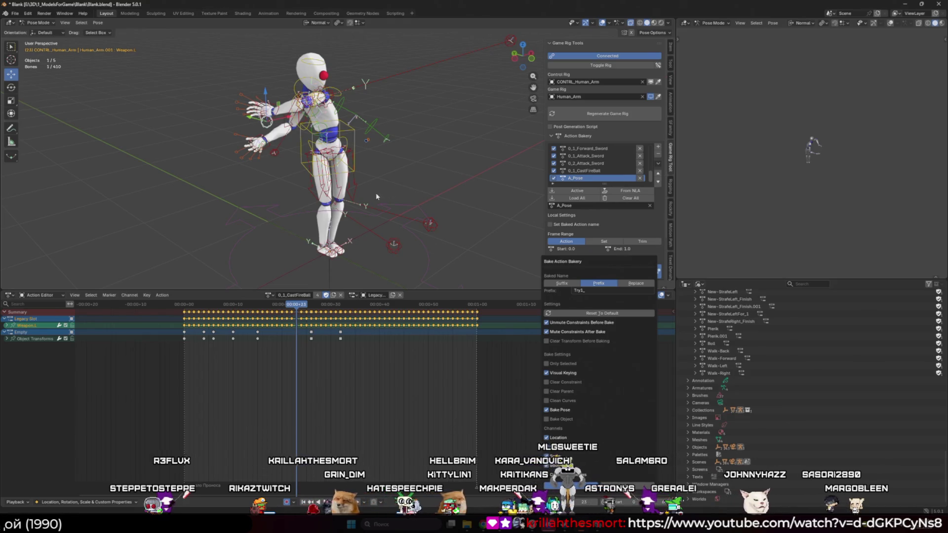
# - Bake all listed actions into Try1_ strips and show them in the NLA editor
pyautogui.press('Return')
pyautogui.click(8, 295)
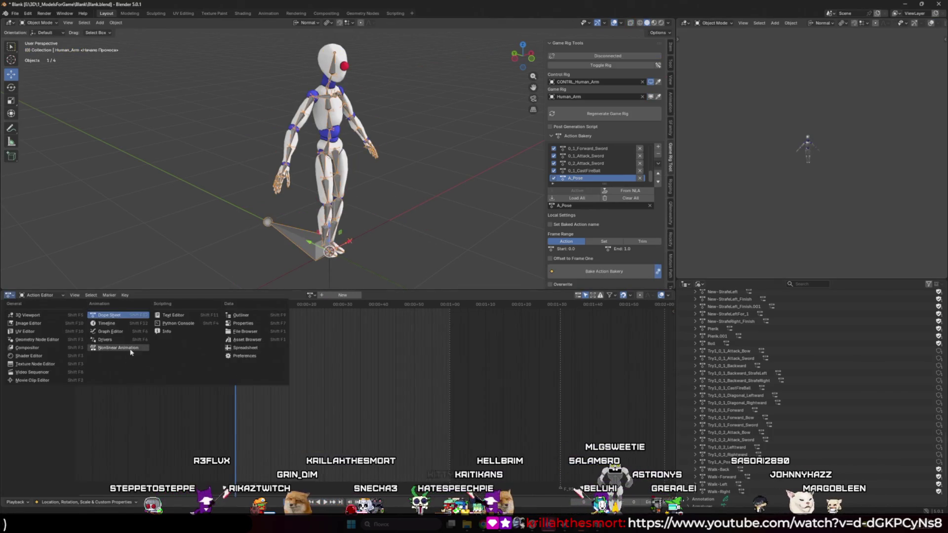
pyautogui.click(107, 351)
# - Play the soloed Try1_0_1_CastFireBall track, then solo Try1_A_Pose and stop playback
pyautogui.click(103, 362)
pyautogui.press('space')
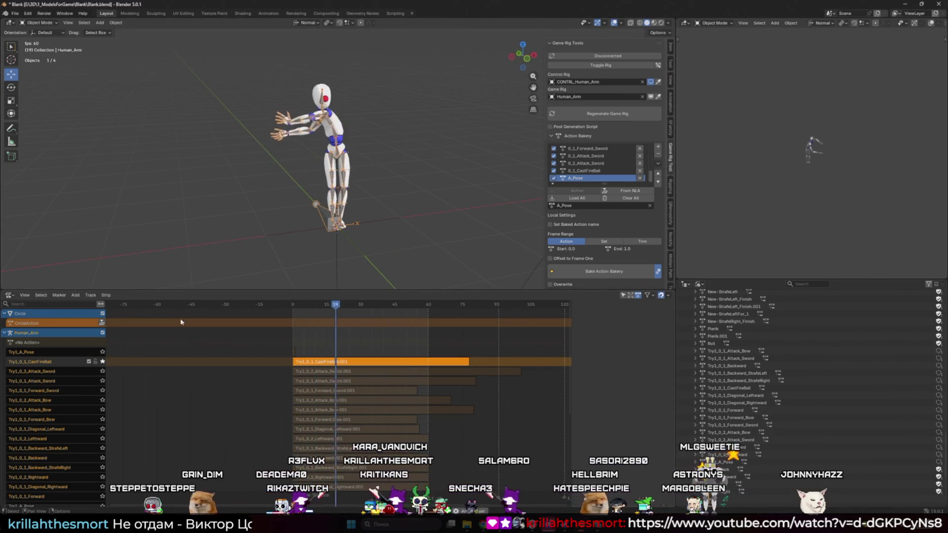
pyautogui.click(103, 352)
pyautogui.scroll(4, 318, 230)
pyautogui.press('space')
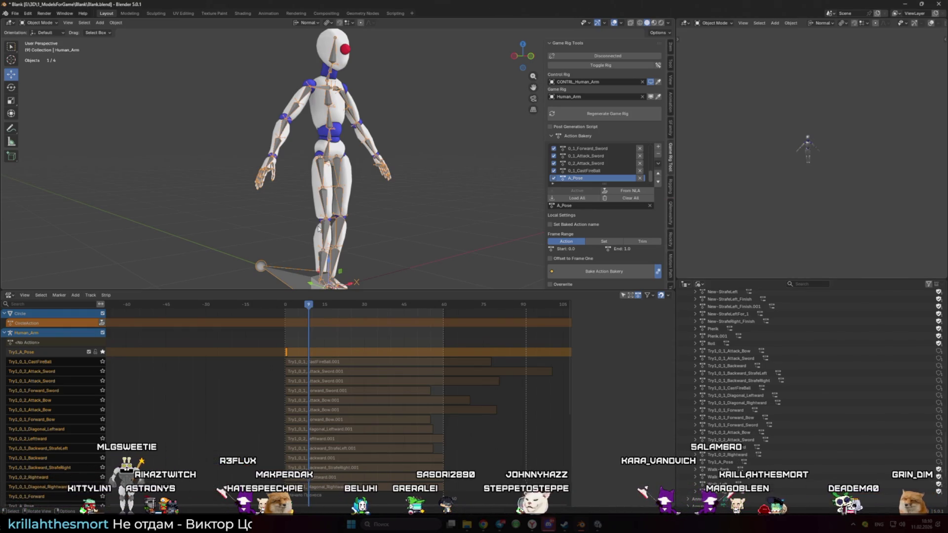
# - Play the animation from the start with the Try1_0_1_CastFireBall track soloed
pyautogui.click(283, 317)
pyautogui.press('space')
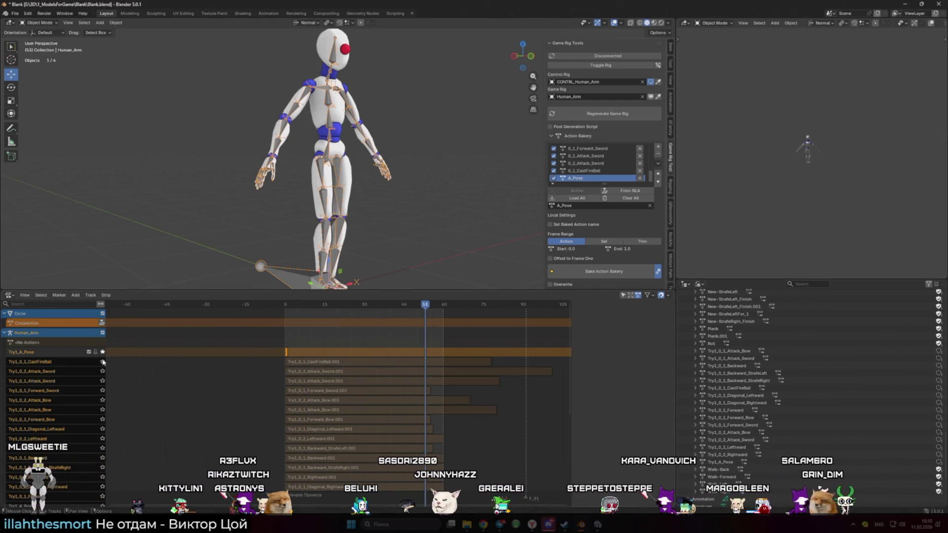
pyautogui.click(435, 361)
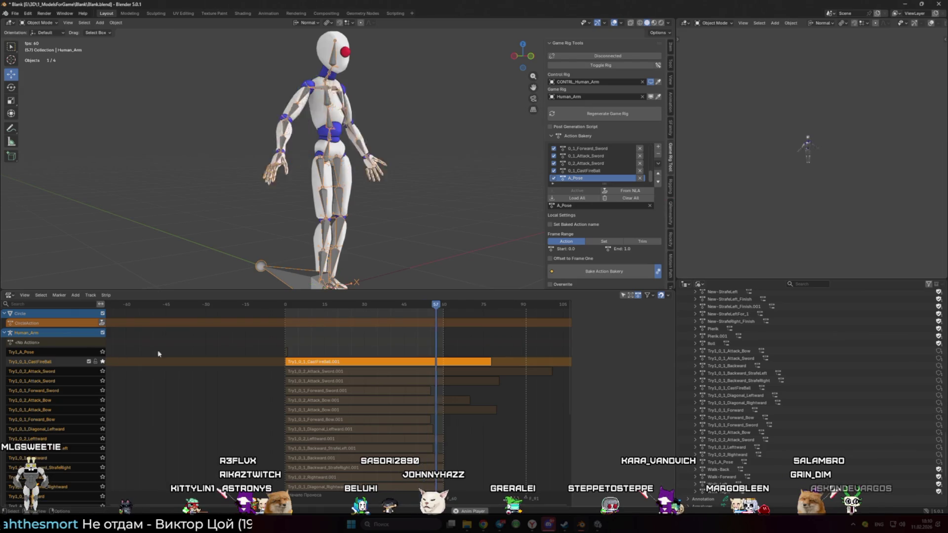
# - Split the CastFireBall strip at frame 60 and delete the leftover piece after it
pyautogui.click(443, 307)
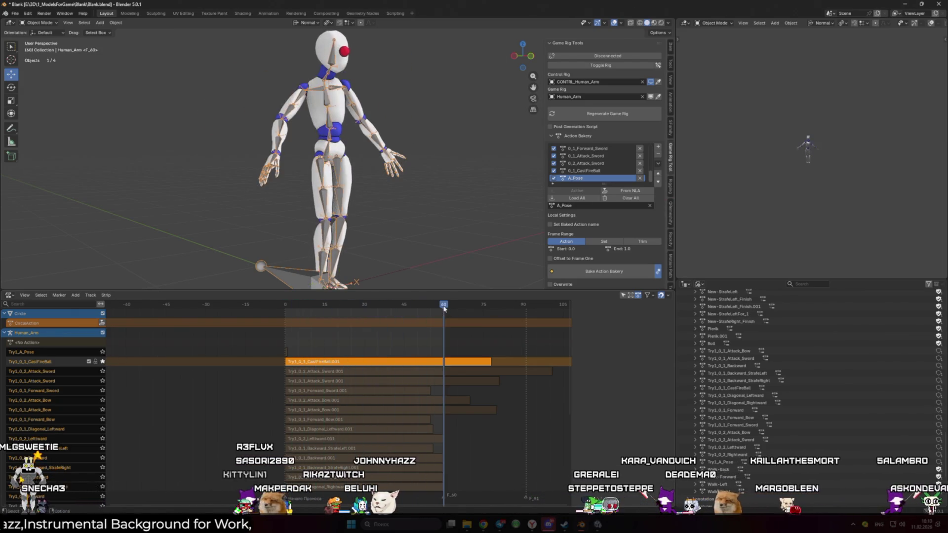
pyautogui.click(285, 306)
pyautogui.click(444, 306)
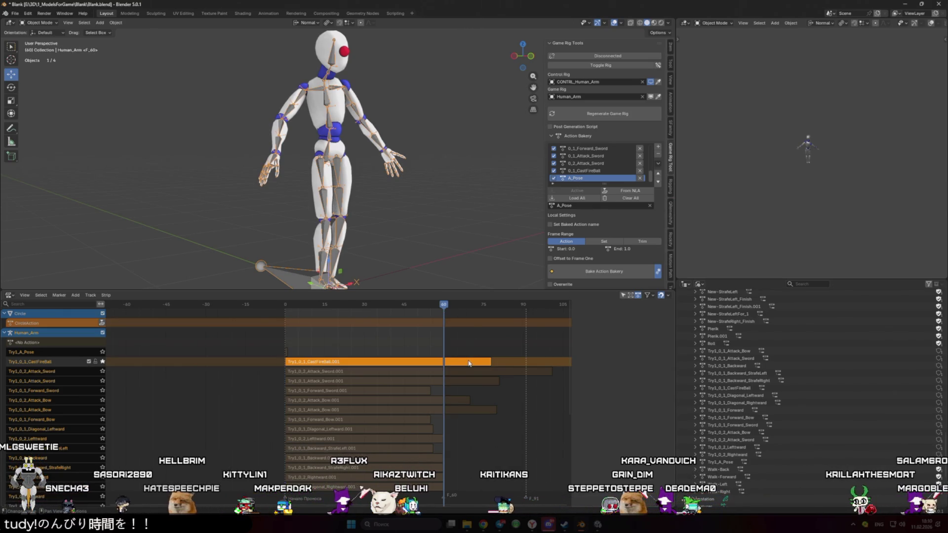
pyautogui.press('Tab')
pyautogui.press('Tab')
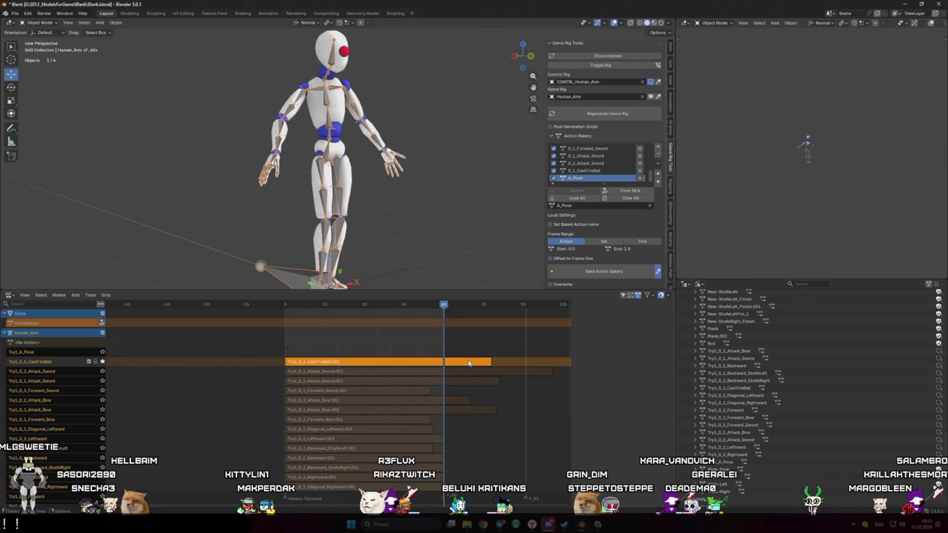
pyautogui.click(469, 363)
pyautogui.press('Tab')
pyautogui.press('Tab')
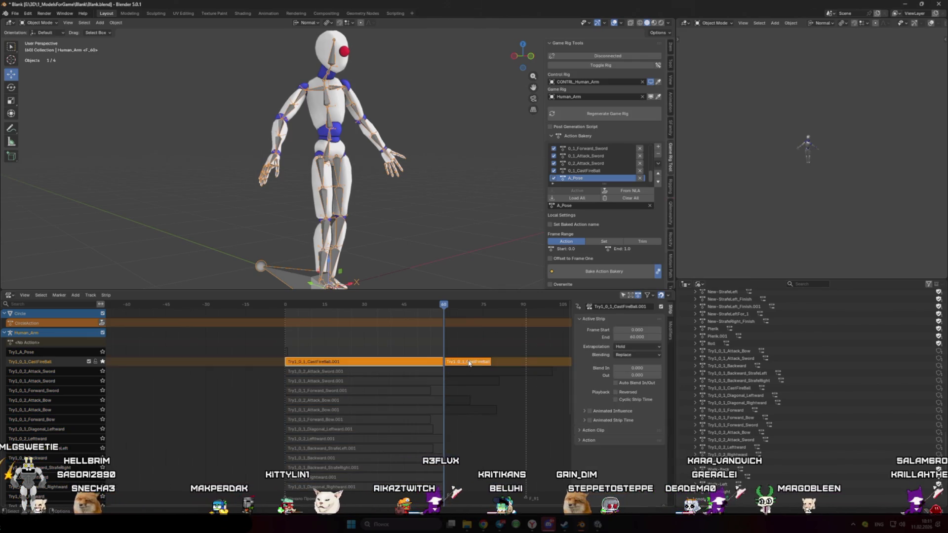
pyautogui.press('Delete')
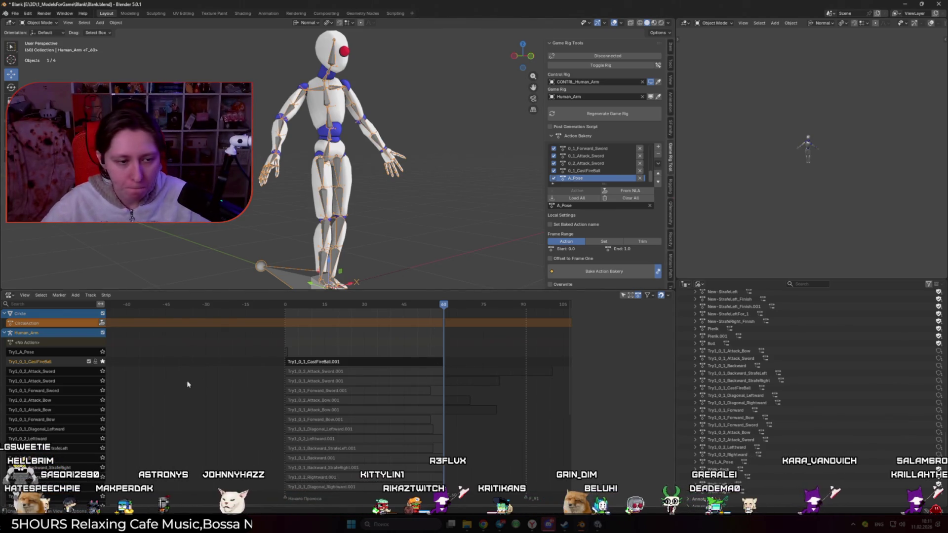
# - Solo the Try1_0_2_Attack_Sword track and play its attack animation
pyautogui.click(102, 371)
pyautogui.press('space')
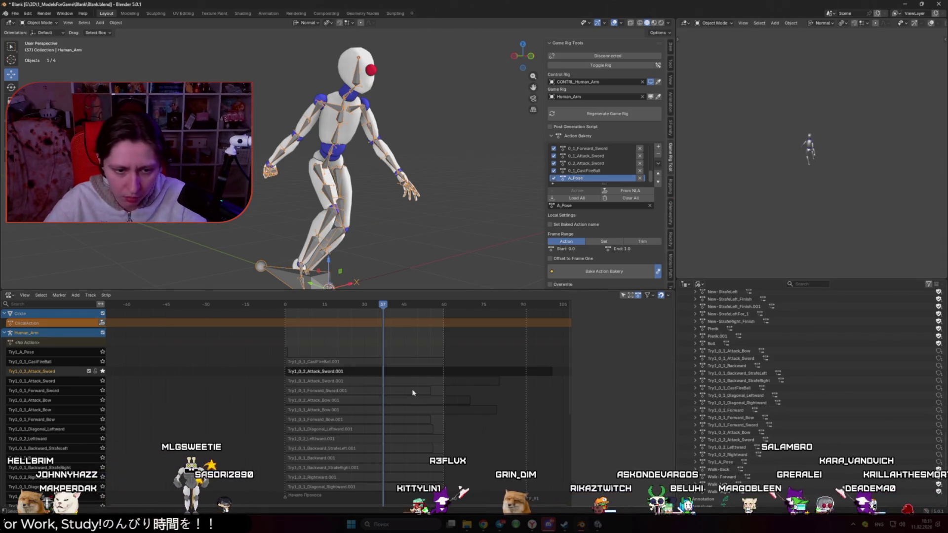
pyautogui.scroll(-5, 67, 360)
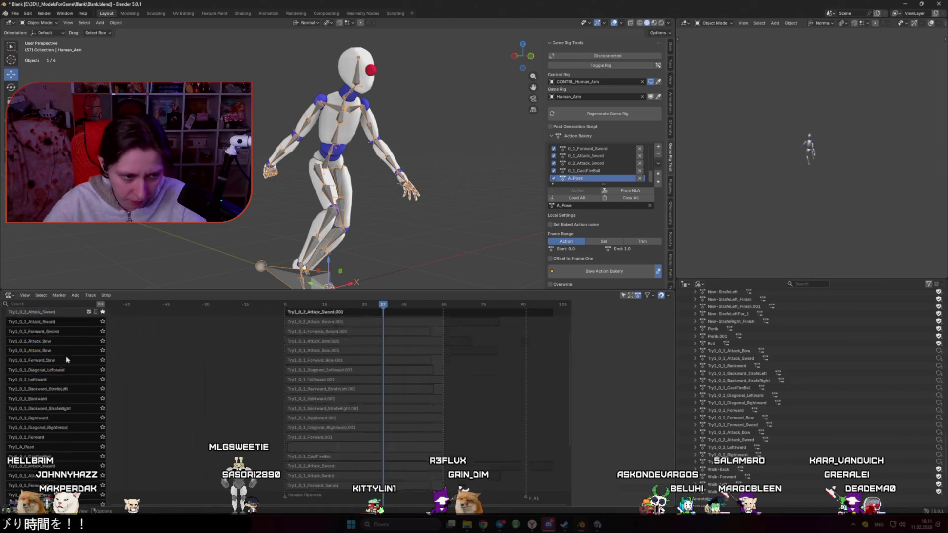
pyautogui.scroll(-6, 67, 360)
# - Delete the Try1 tracks below Try1_A_Pose, leaving only Try1_A_Pose selected
pyautogui.moveTo(64, 494)
pyautogui.mouseDown()
pyautogui.moveTo(29, 294)
pyautogui.moveTo(39, 316)
pyautogui.mouseUp()
pyautogui.scroll(5, 52, 346)
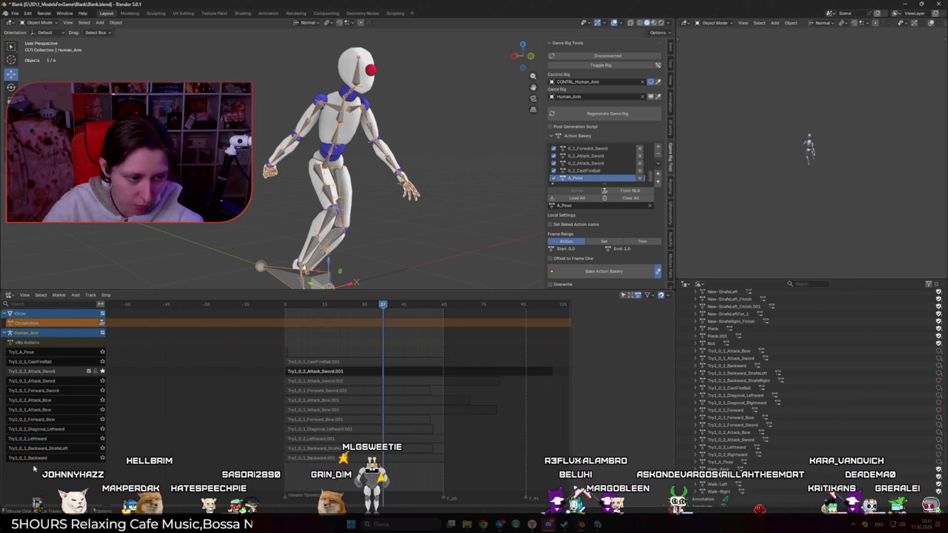
pyautogui.click(99, 353)
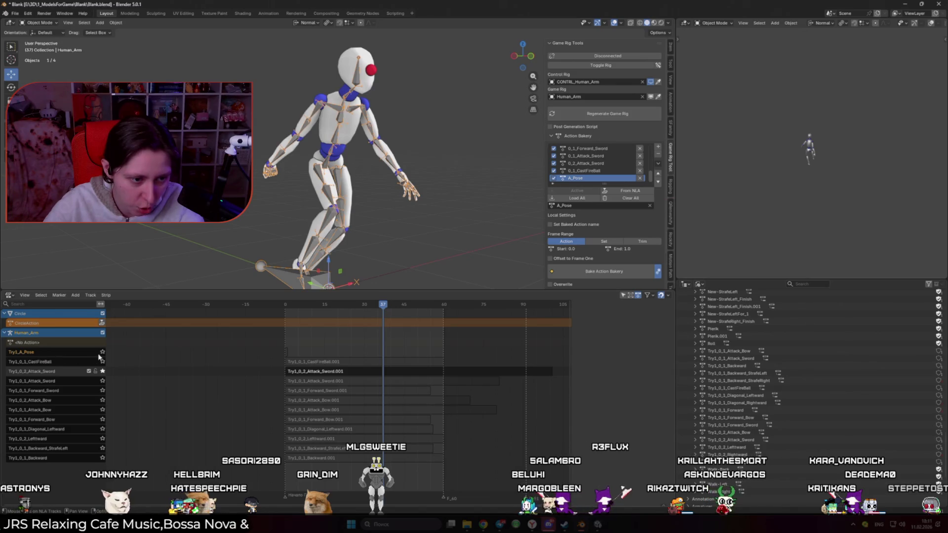
pyautogui.click(102, 352)
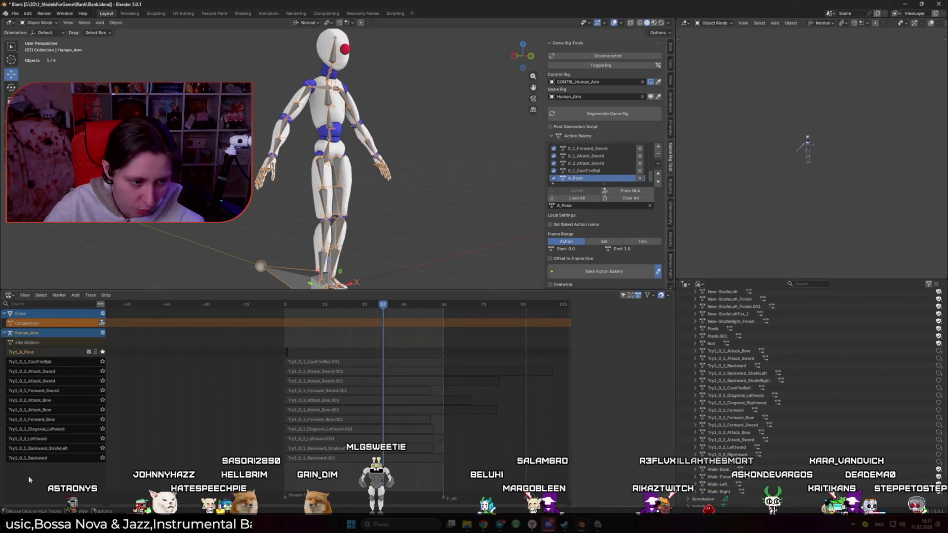
pyautogui.moveTo(29, 476)
pyautogui.mouseDown()
pyautogui.moveTo(40, 423)
pyautogui.moveTo(35, 368)
pyautogui.mouseUp()
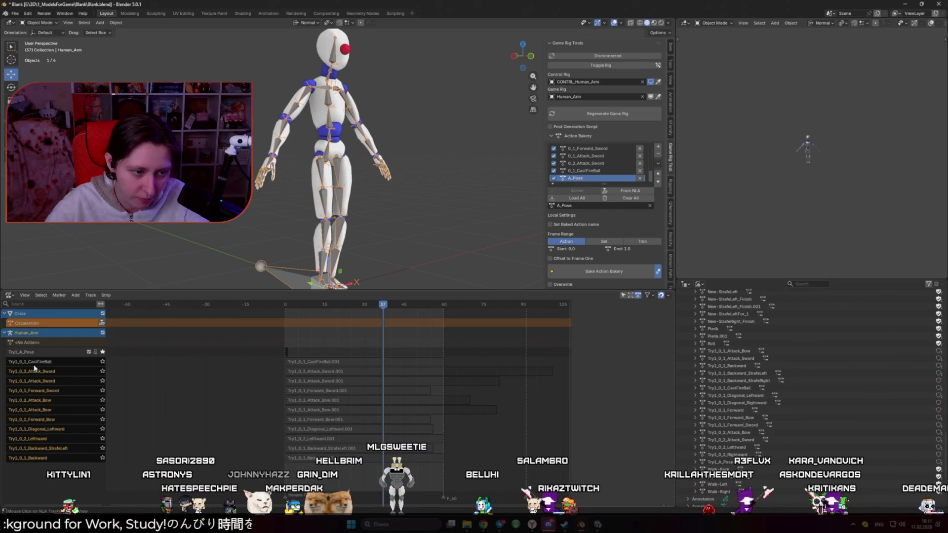
pyautogui.press('x')
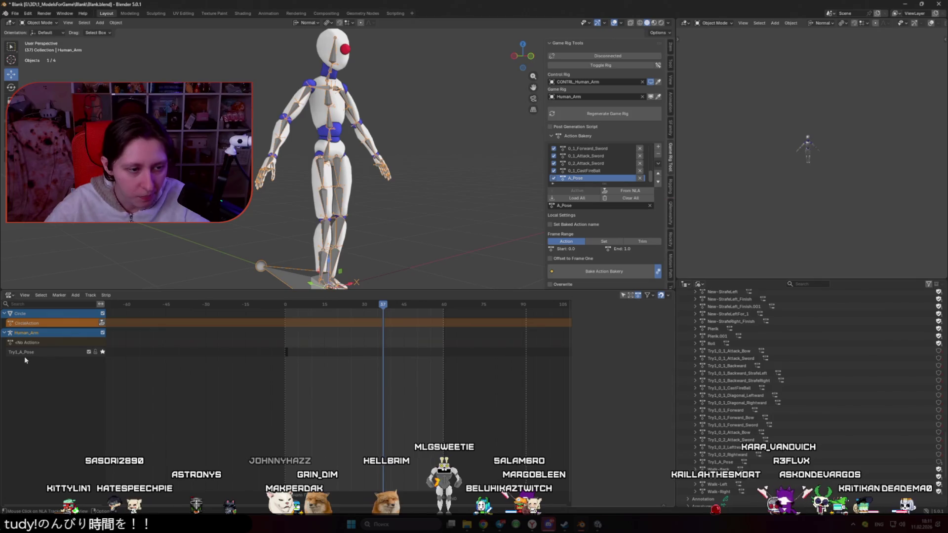
pyautogui.click(24, 352)
# - Delete the Try1_A_Pose track and old Try1 actions, then rebake Action Bakery with prefix Try1_
pyautogui.press('x')
pyautogui.click(728, 462)
pyautogui.keyDown('shift'); pyautogui.click(734, 353); pyautogui.keyUp('shift')
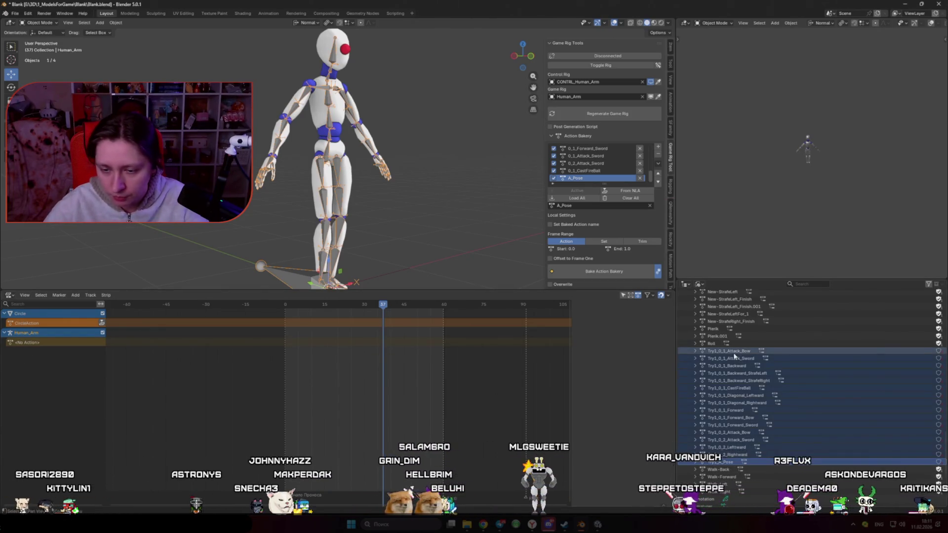
pyautogui.rightClick(734, 353)
pyautogui.click(701, 341)
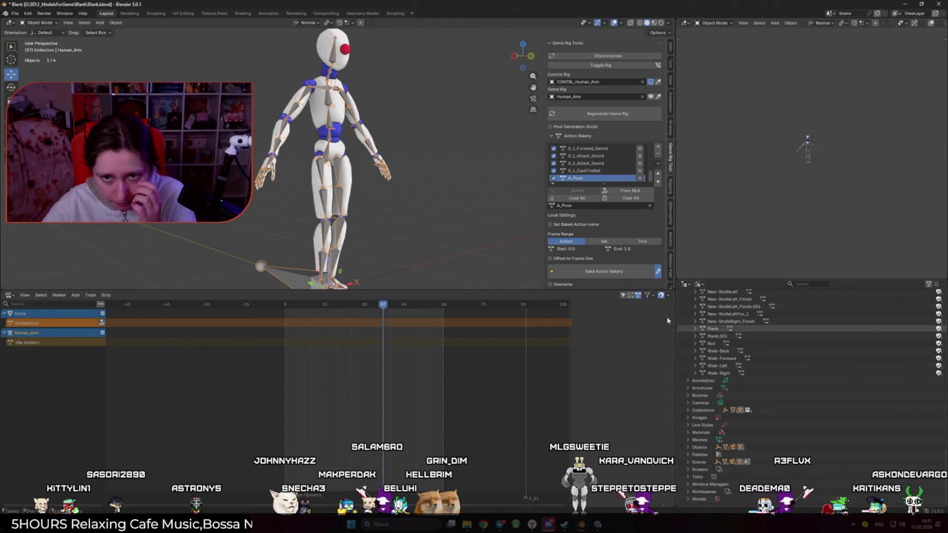
pyautogui.click(600, 272)
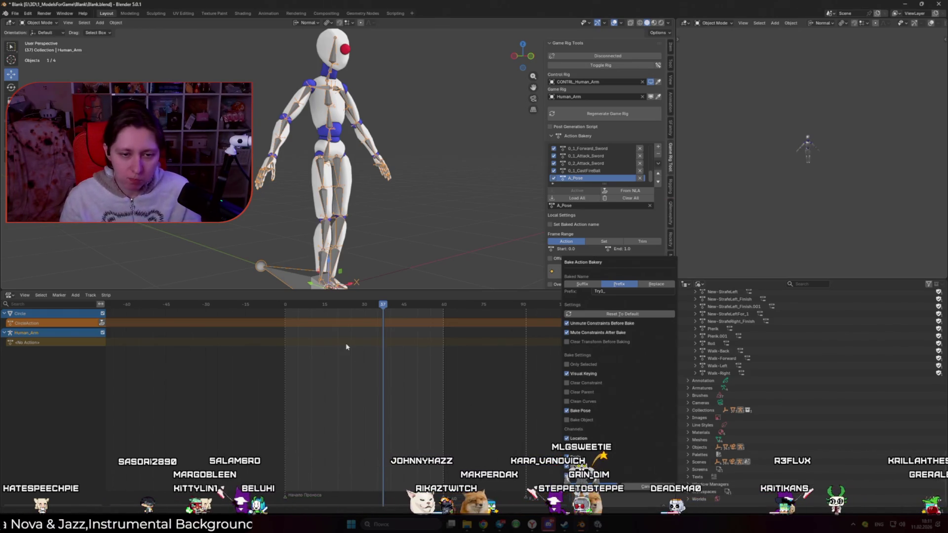
pyautogui.press('Return')
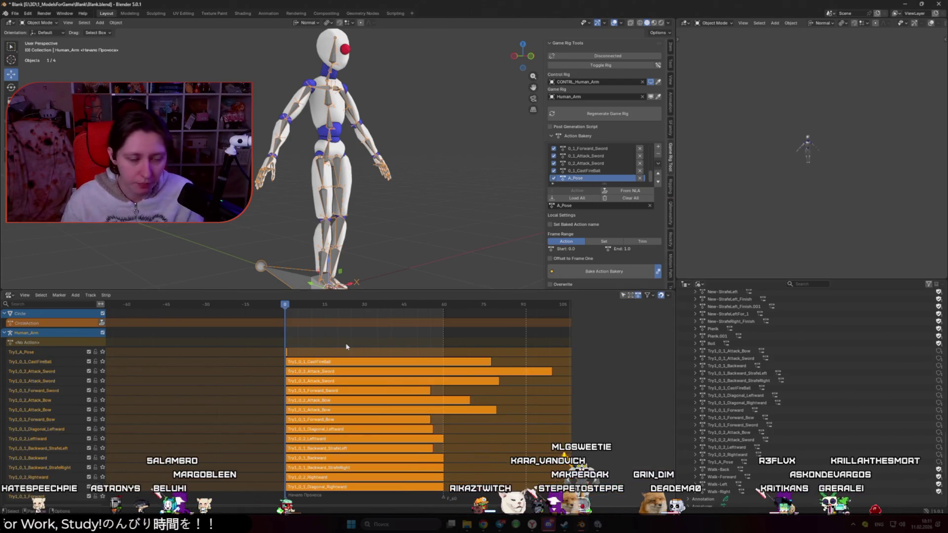
# - Split the rebaked CastFireBall strip at frame 60 and delete the piece after it
pyautogui.click(102, 352)
pyautogui.press('space')
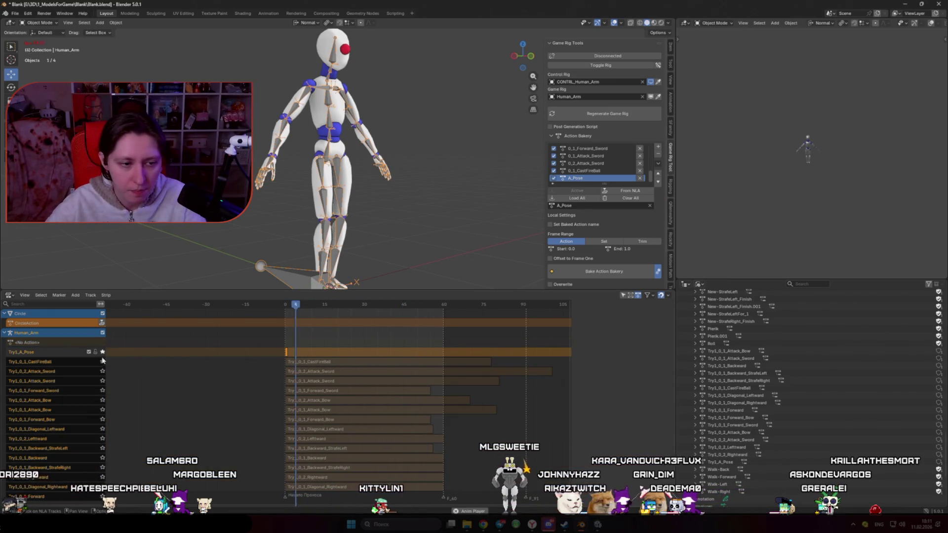
pyautogui.click(102, 361)
pyautogui.moveTo(462, 305)
pyautogui.mouseDown()
pyautogui.moveTo(493, 305)
pyautogui.moveTo(349, 305)
pyautogui.moveTo(445, 307)
pyautogui.mouseUp()
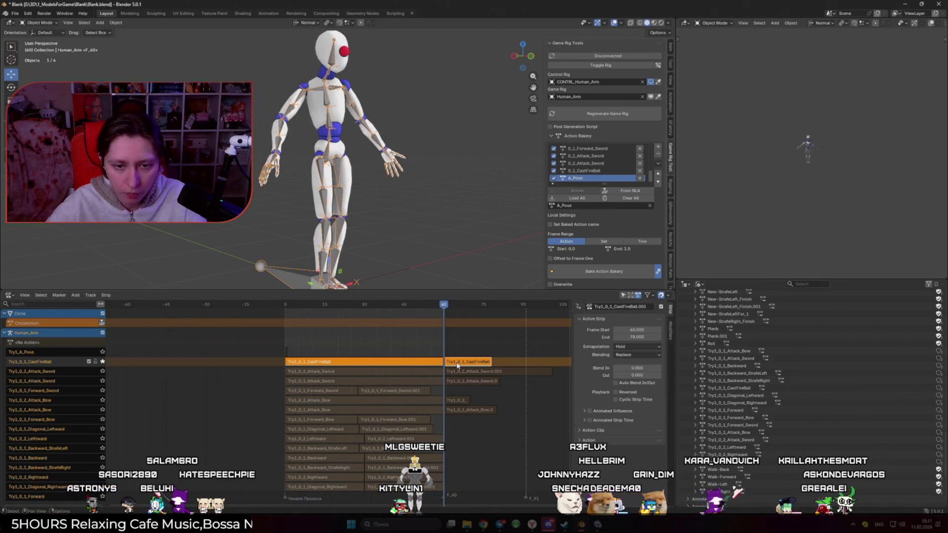
pyautogui.press('y')
pyautogui.press('n')
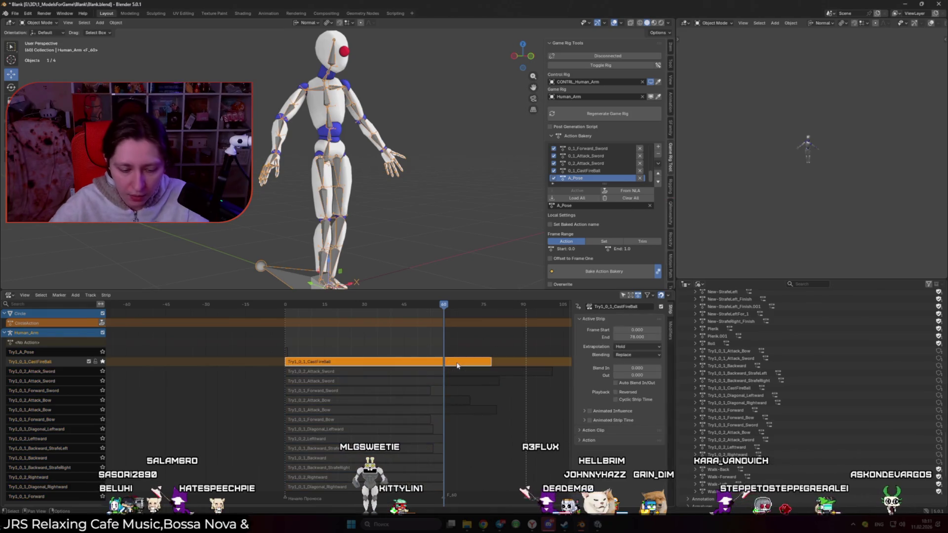
pyautogui.press('Delete')
pyautogui.hotkey('ctrl', 'z')
pyautogui.click(456, 362)
pyautogui.press('Delete')
# - Solo Try1_0_2_Attack_Sword and play its animation, resuming from frame 97
pyautogui.click(103, 371)
pyautogui.press('space')
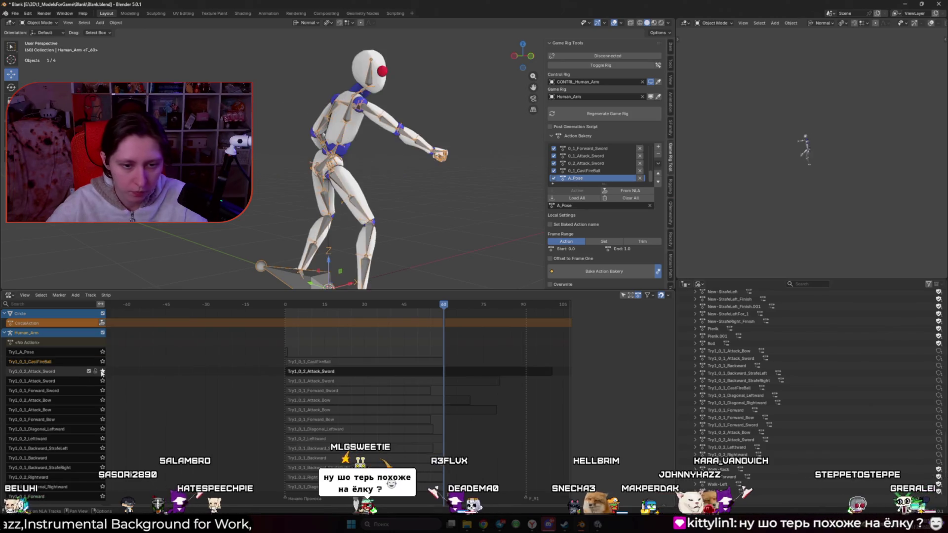
pyautogui.moveTo(526, 310); pyautogui.dragTo(546, 324)
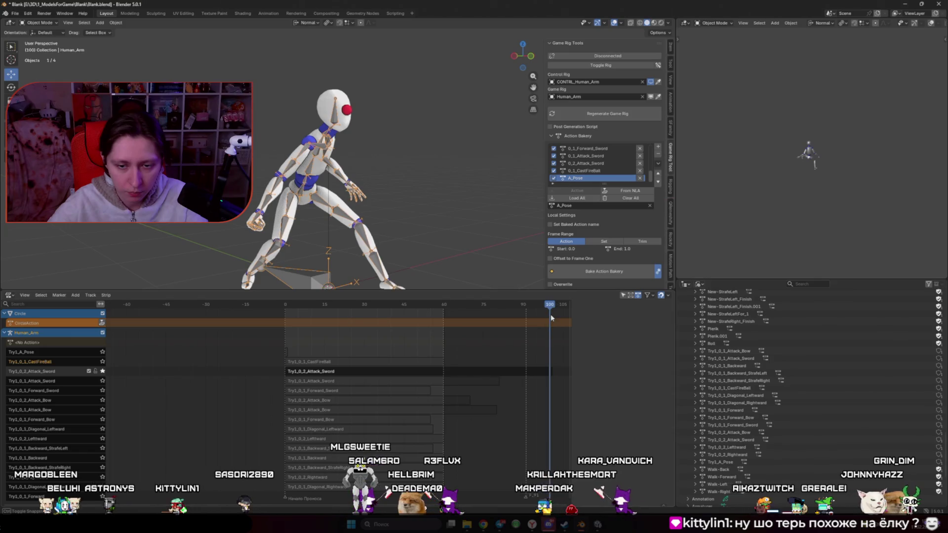
pyautogui.press('space')
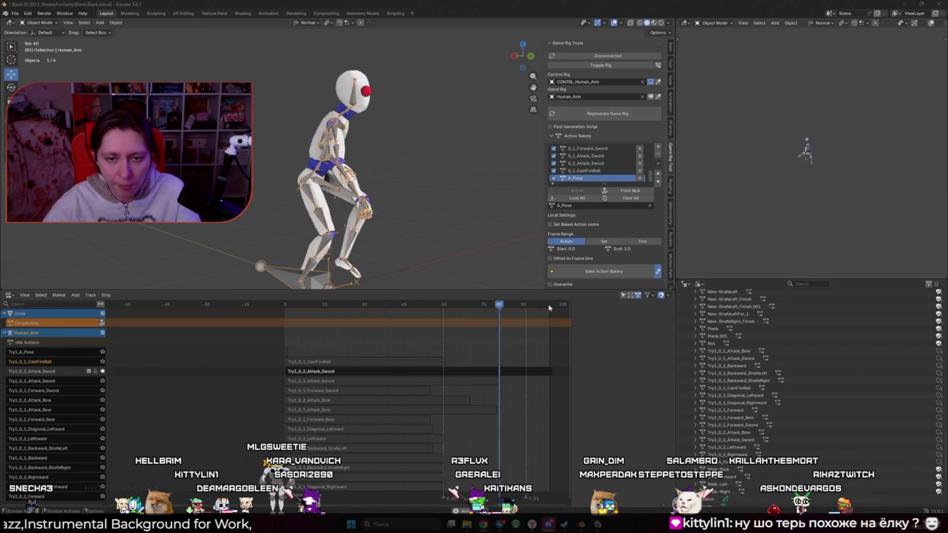
# - Solo Try1_0_1_Attack_Sword, step to frame 79, and inspect the Attack_Sword strip's properties
pyautogui.click(537, 376)
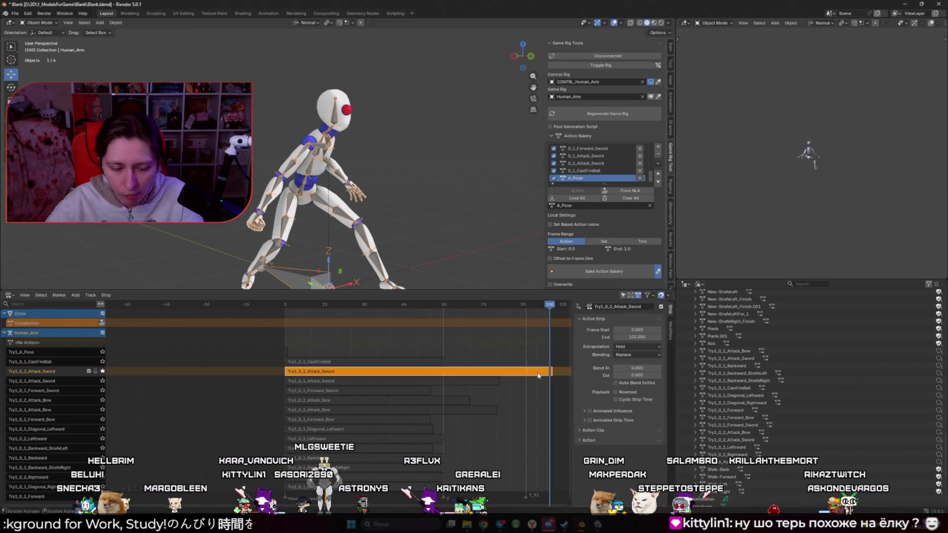
pyautogui.click(553, 373)
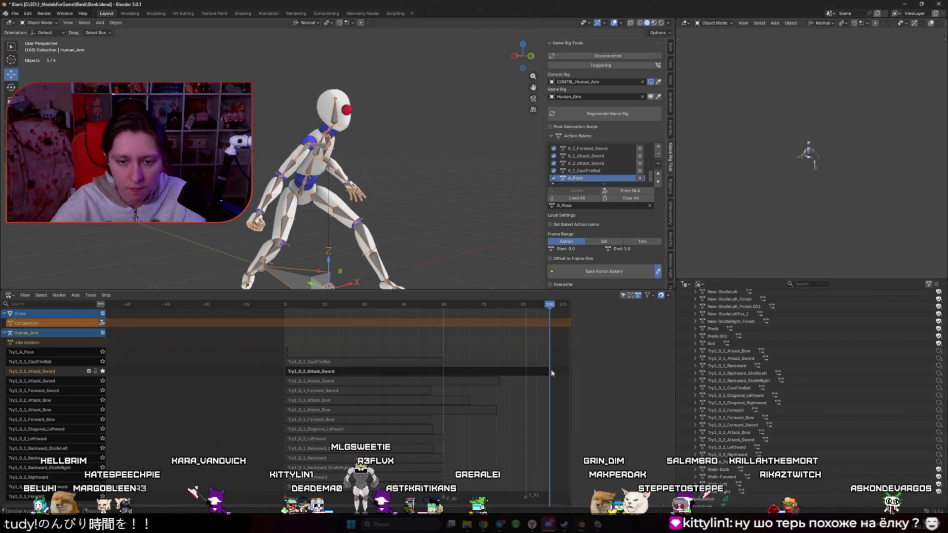
pyautogui.click(102, 382)
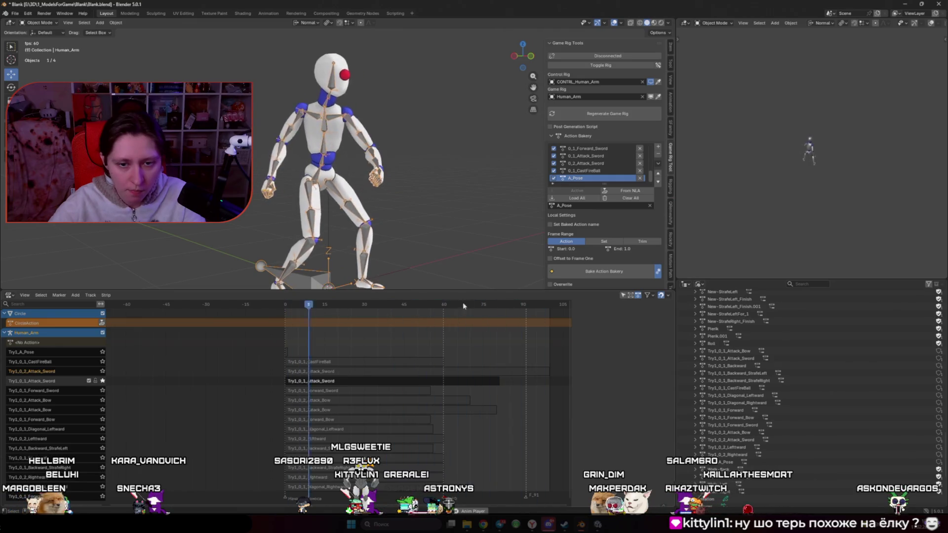
pyautogui.moveTo(499, 307); pyautogui.dragTo(495, 308)
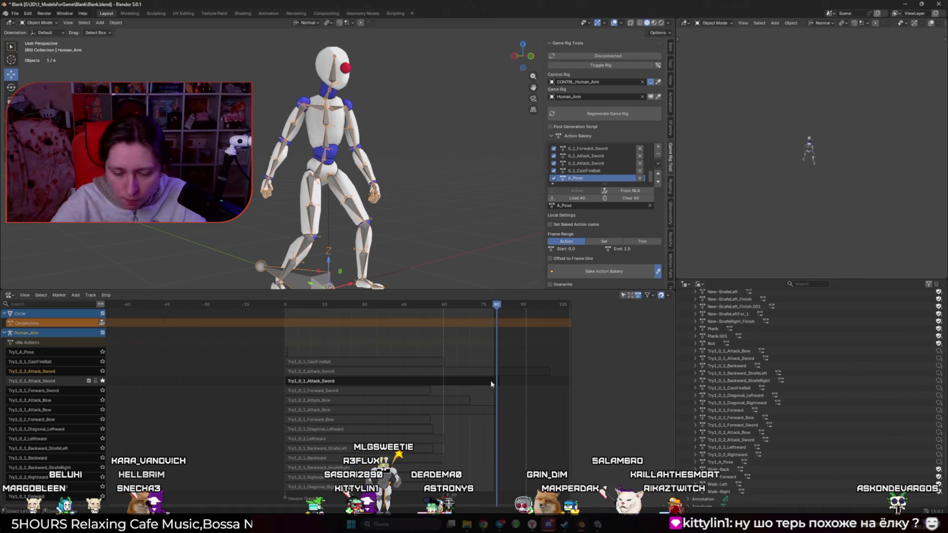
pyautogui.click(491, 383)
pyautogui.press('n')
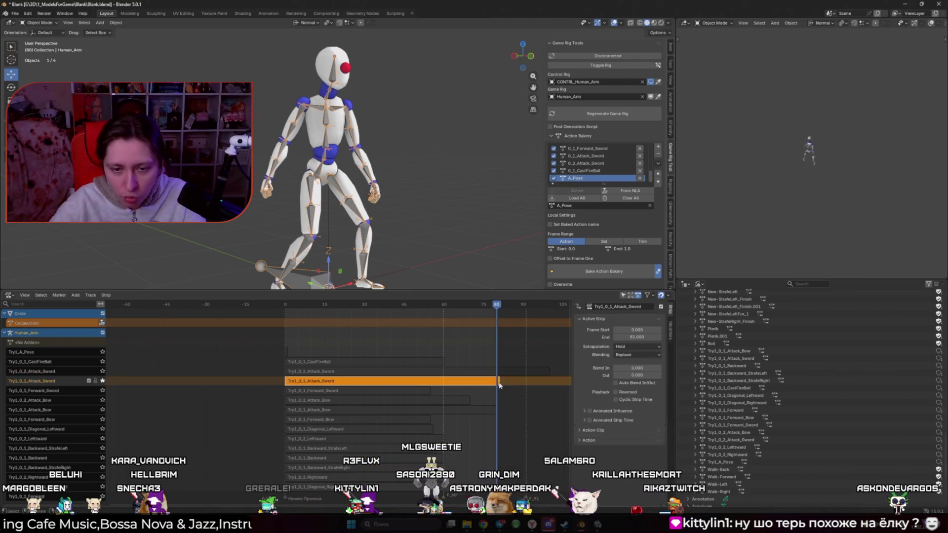
pyautogui.click(499, 385)
pyautogui.press('n')
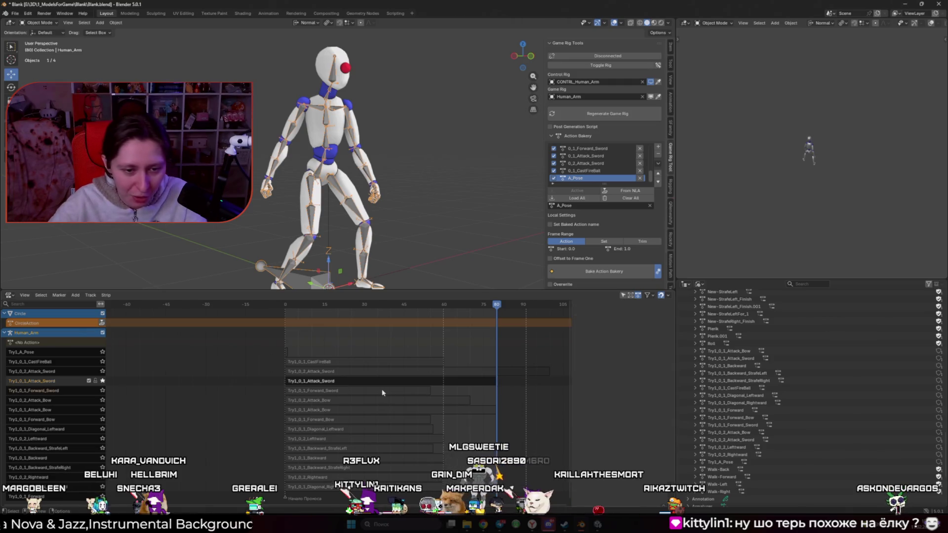
# - Preview the Forward_Sword strip and the Try1_0_2_Attack_Bow animation
pyautogui.click(382, 393)
pyautogui.press('n')
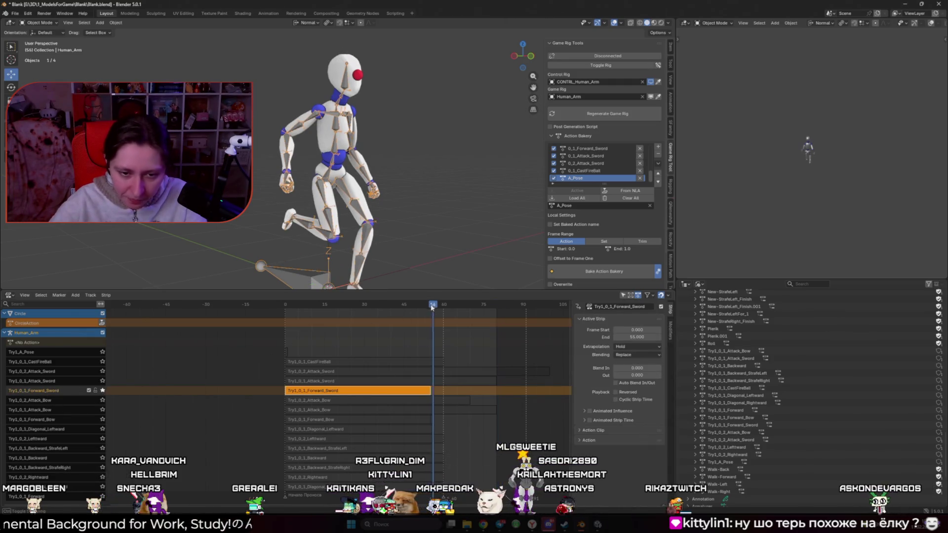
pyautogui.press('space')
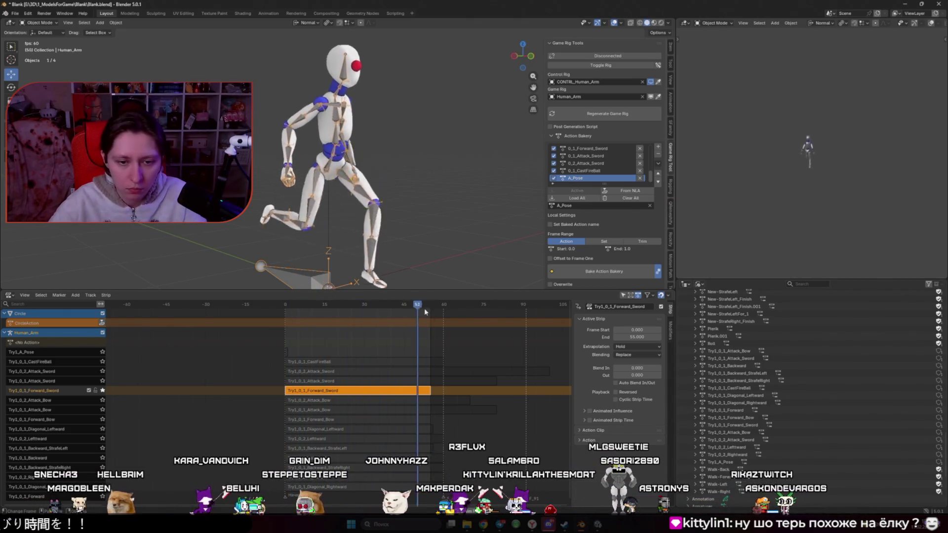
pyautogui.press('space')
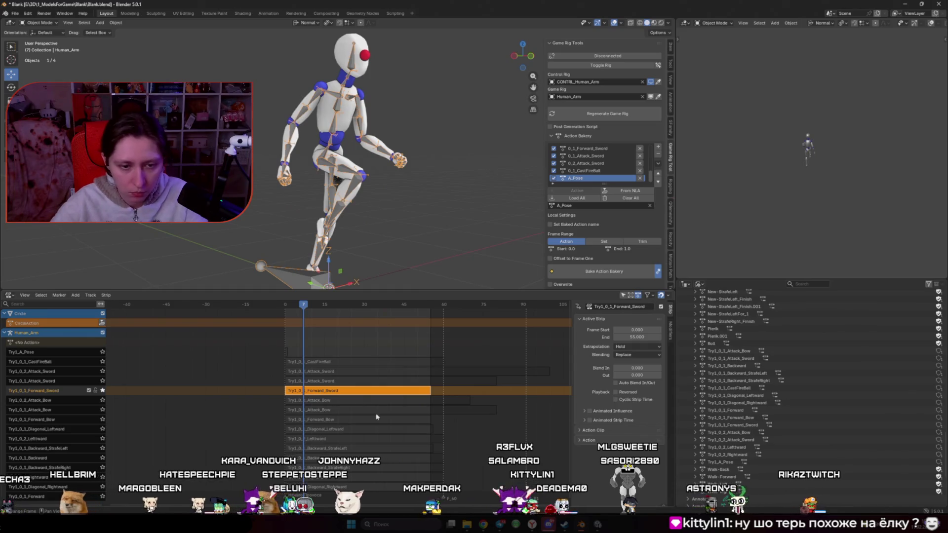
pyautogui.click(102, 401)
pyautogui.press('space')
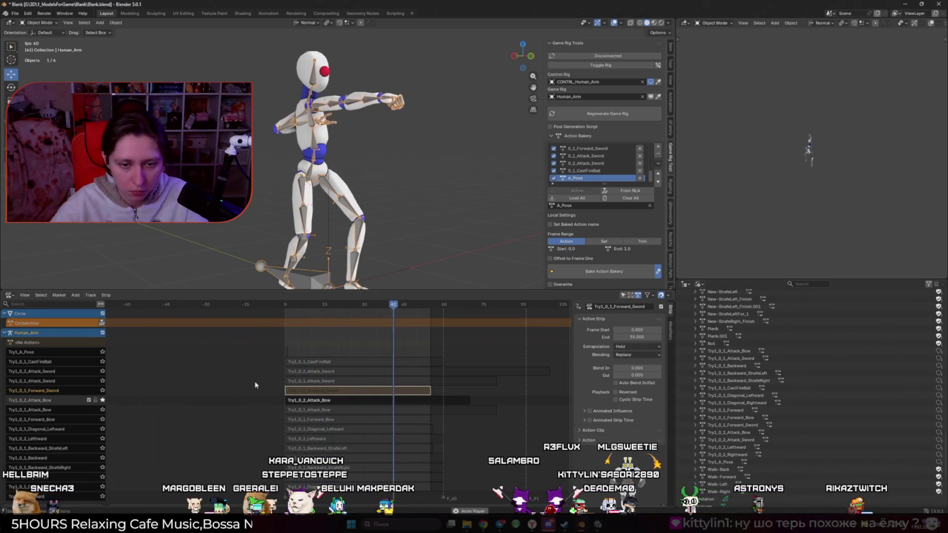
pyautogui.press('space')
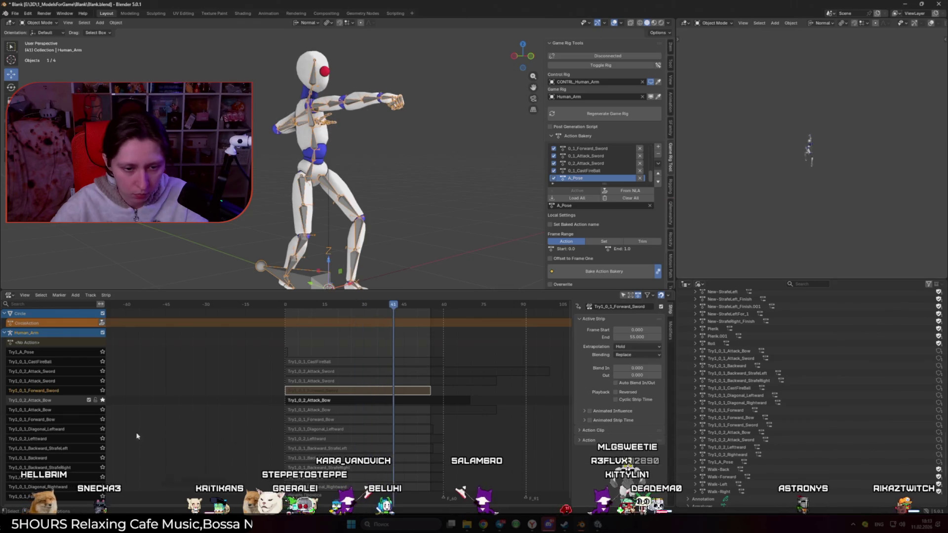
# - Solo Try1_0_1_Diagonal_Leftward and replay it from frames 56 and 55
pyautogui.click(103, 429)
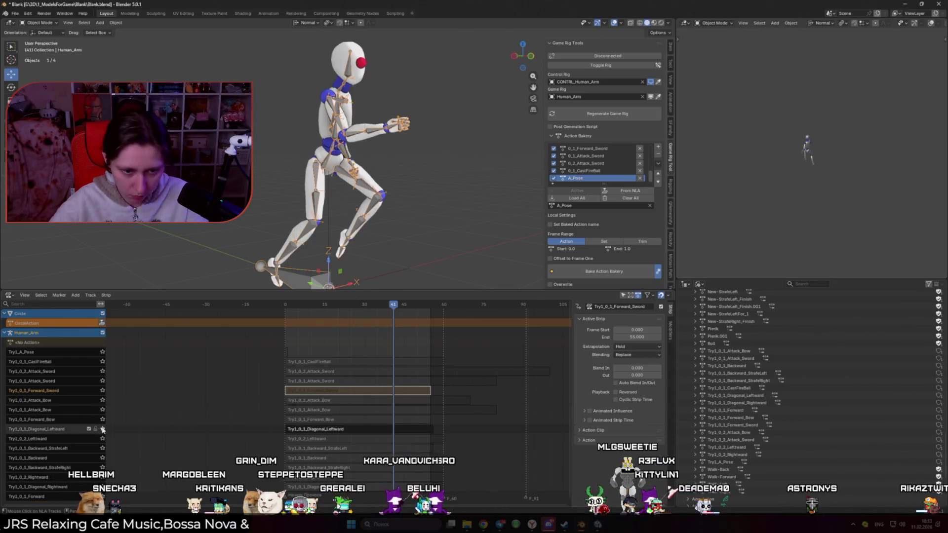
pyautogui.press('space')
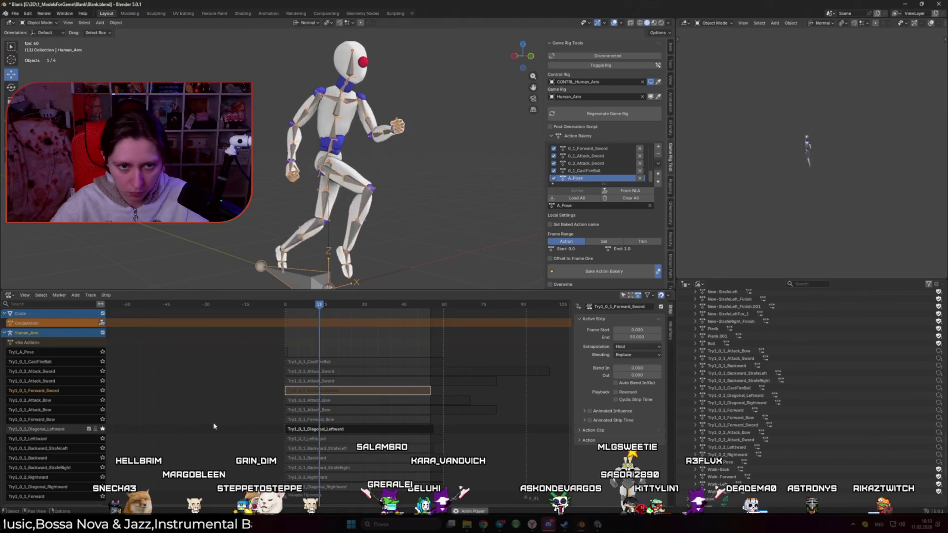
pyautogui.press('space')
pyautogui.click(433, 306)
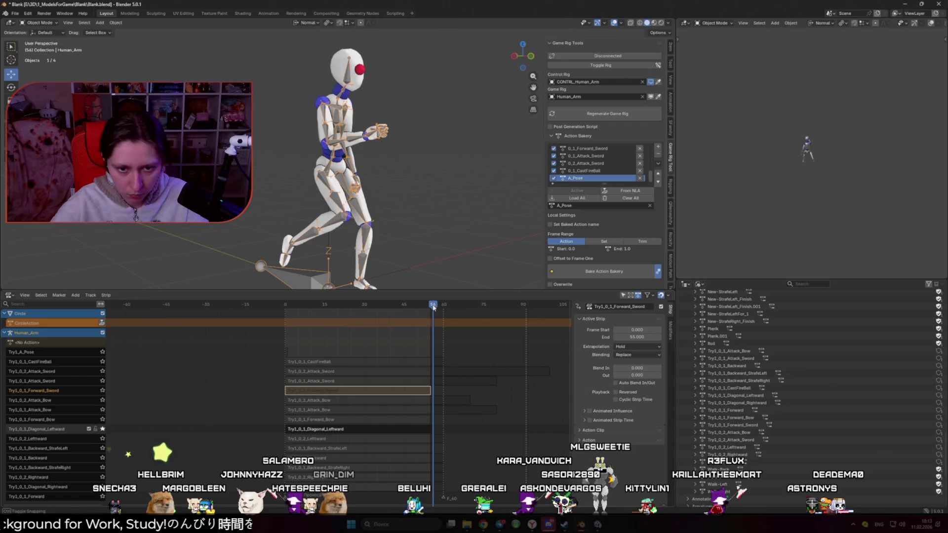
pyautogui.press('space')
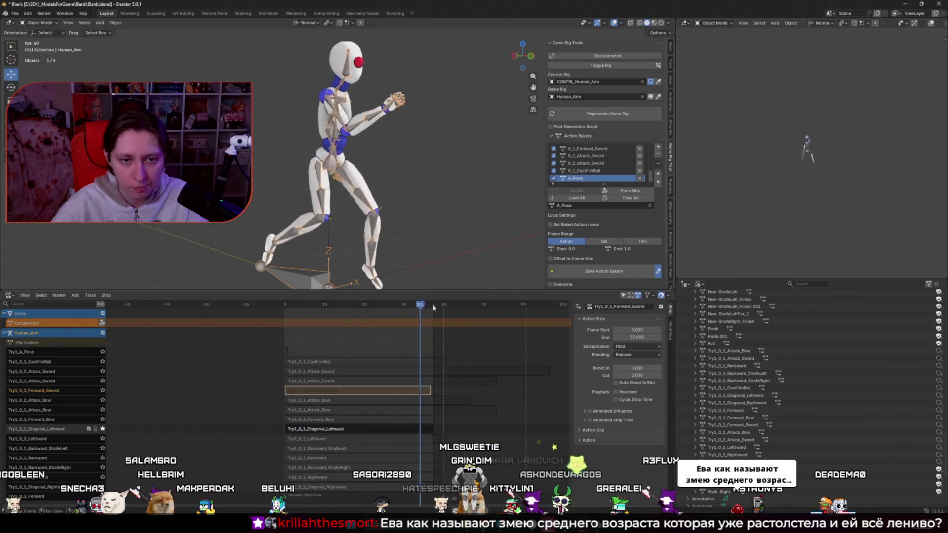
pyautogui.press('space')
pyautogui.click(433, 305)
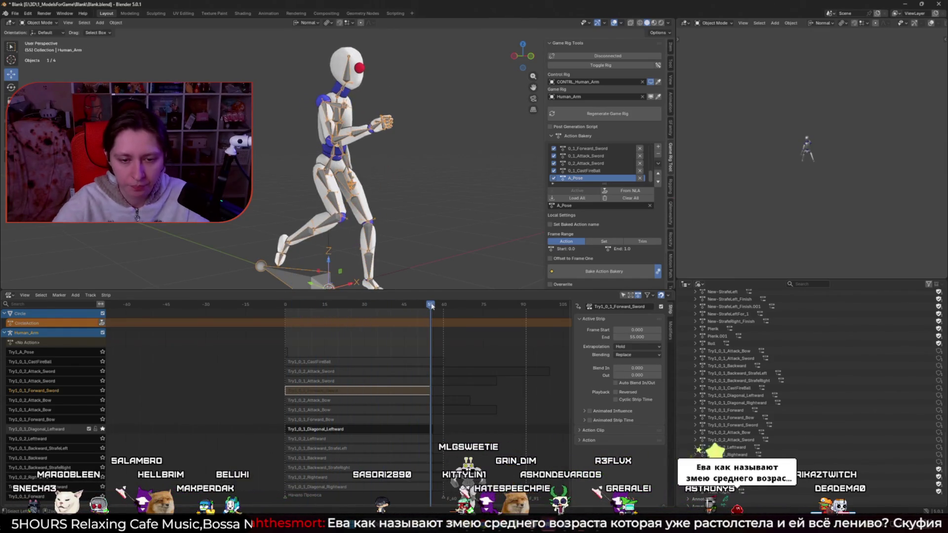
pyautogui.press('space')
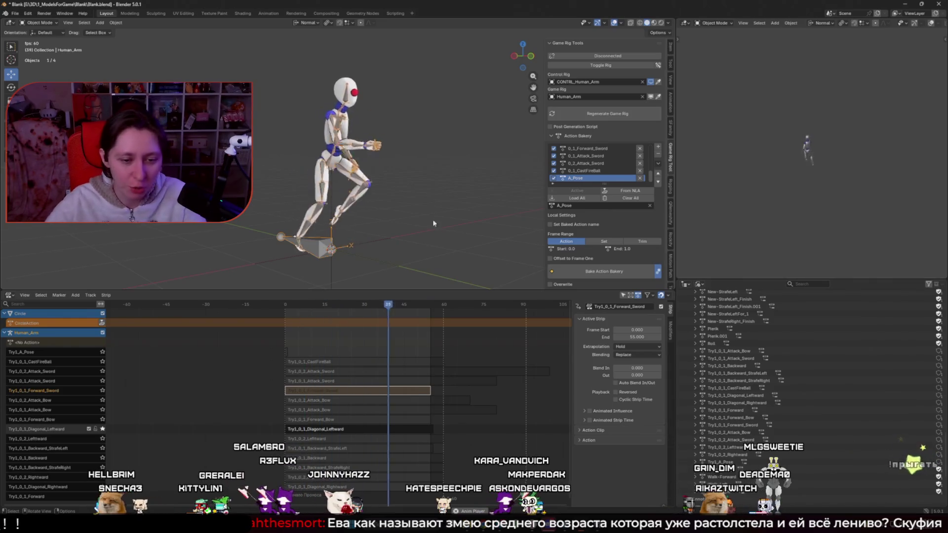
pyautogui.press('space')
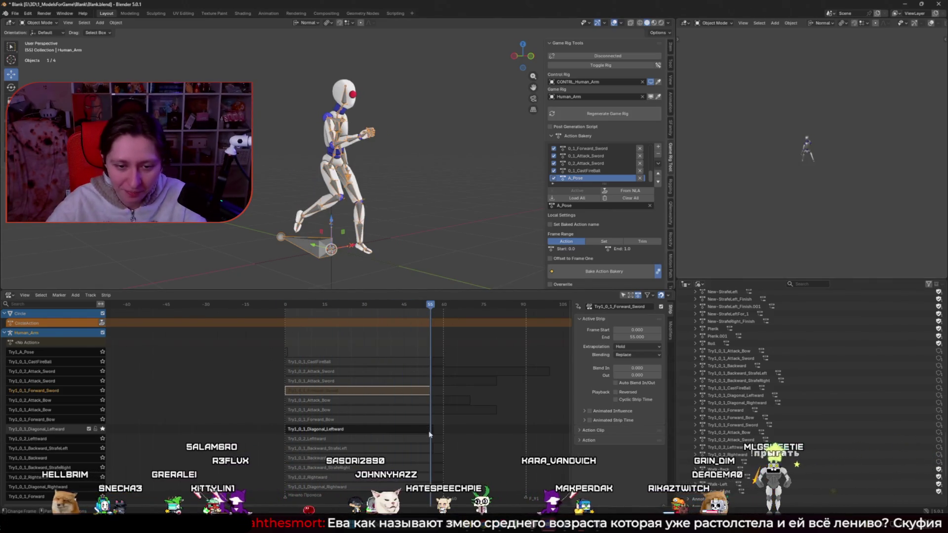
# - Check the Diagonal_Leftward strip's range, then solo Try1_0_2_Leftward and play it to frame 55
pyautogui.click(430, 431)
pyautogui.click(433, 431)
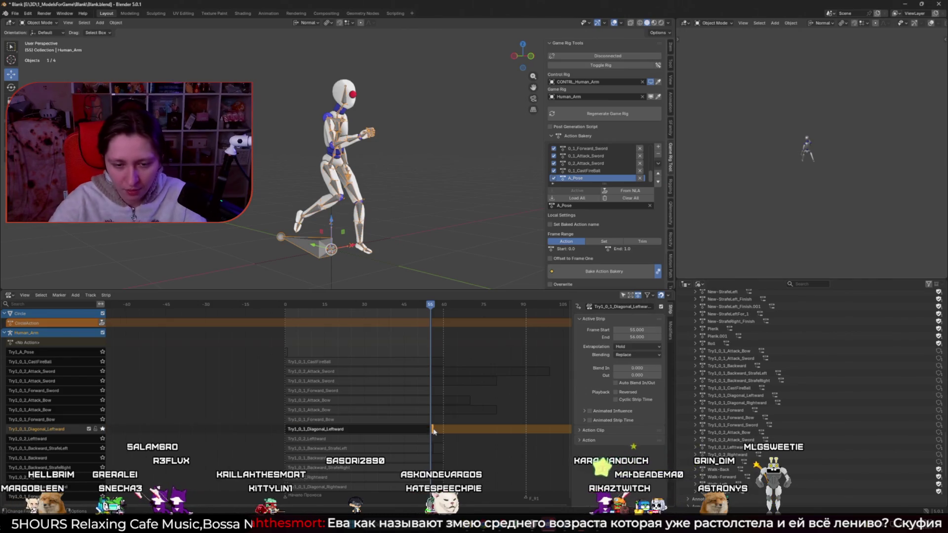
pyautogui.click(99, 439)
pyautogui.press('space')
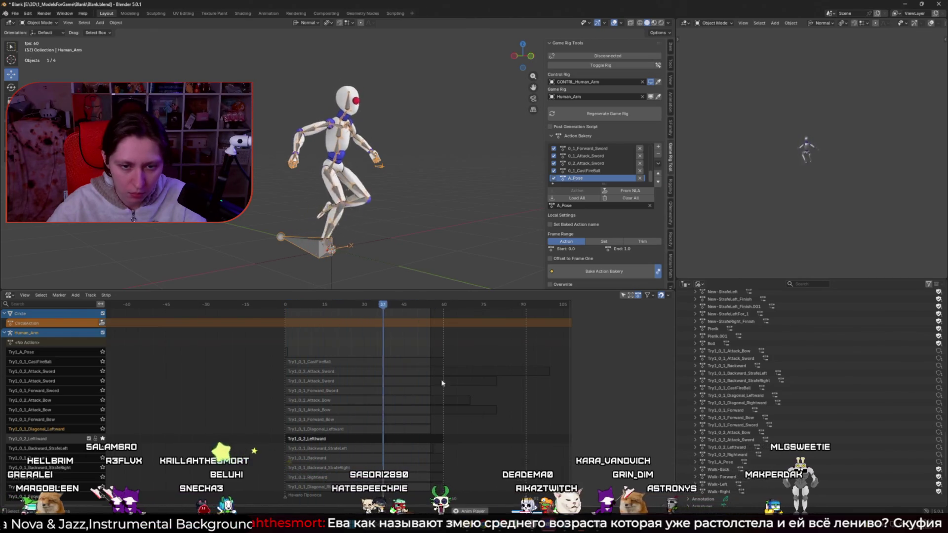
pyautogui.press('space')
# - Split the Try1_0_2_Leftward strip at frame 55 and delete the 55–60 tail
pyautogui.click(406, 438)
pyautogui.press('n')
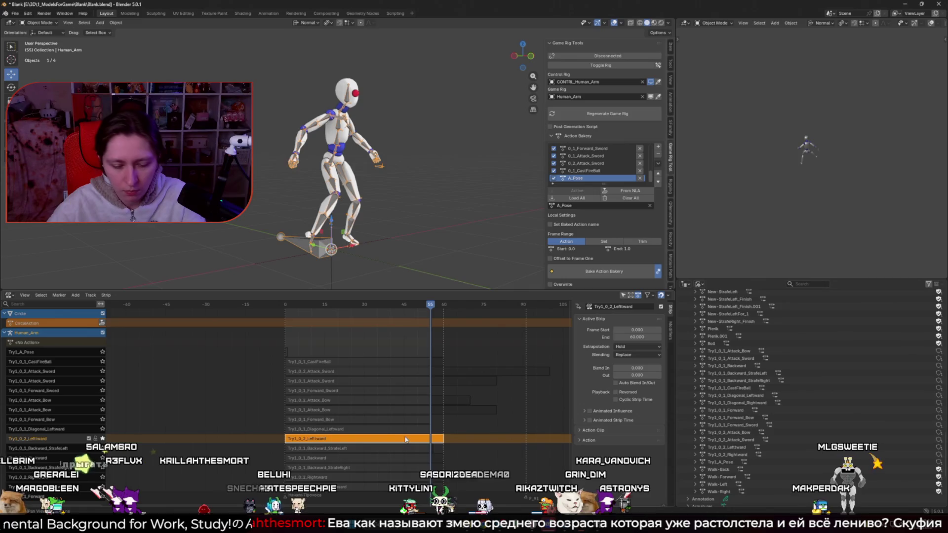
pyautogui.press('y')
pyautogui.click(437, 438)
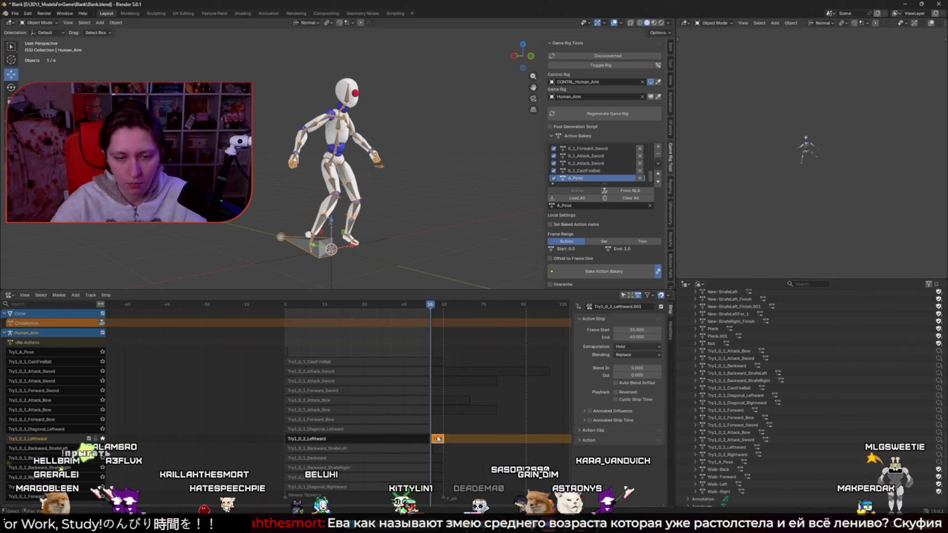
pyautogui.press('x')
# - Select the Backward_StrafeLeft strip, check its first and last frames, and play it
pyautogui.click(346, 448)
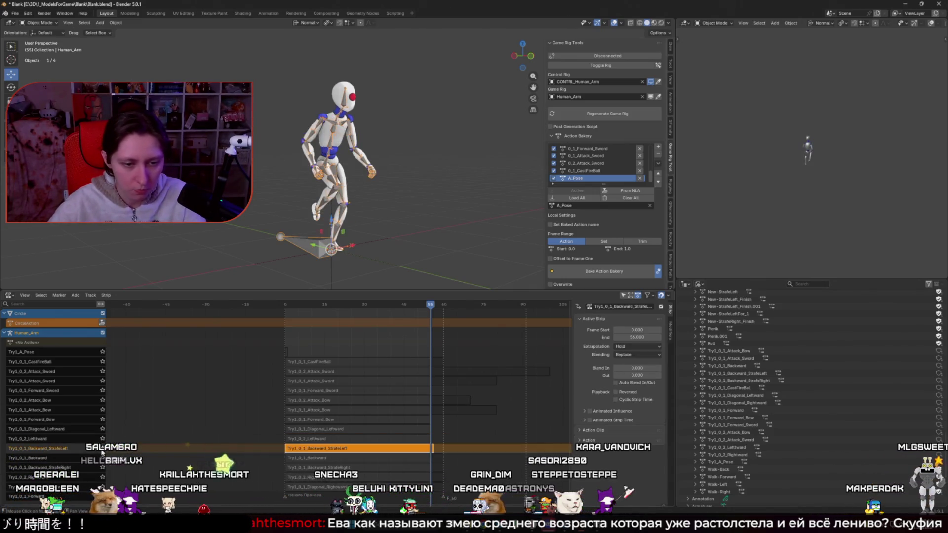
pyautogui.hotkey('shift', 'Left')
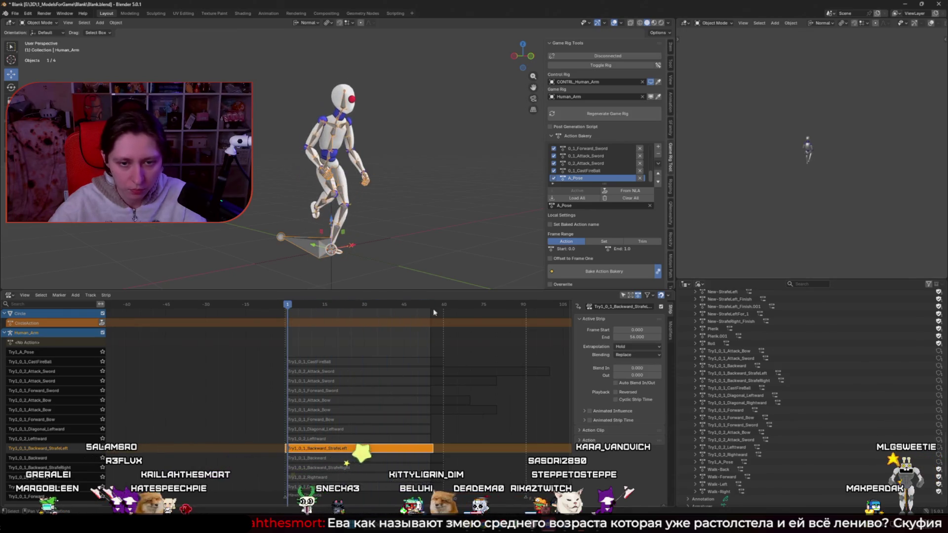
pyautogui.hotkey('shift', 'Right')
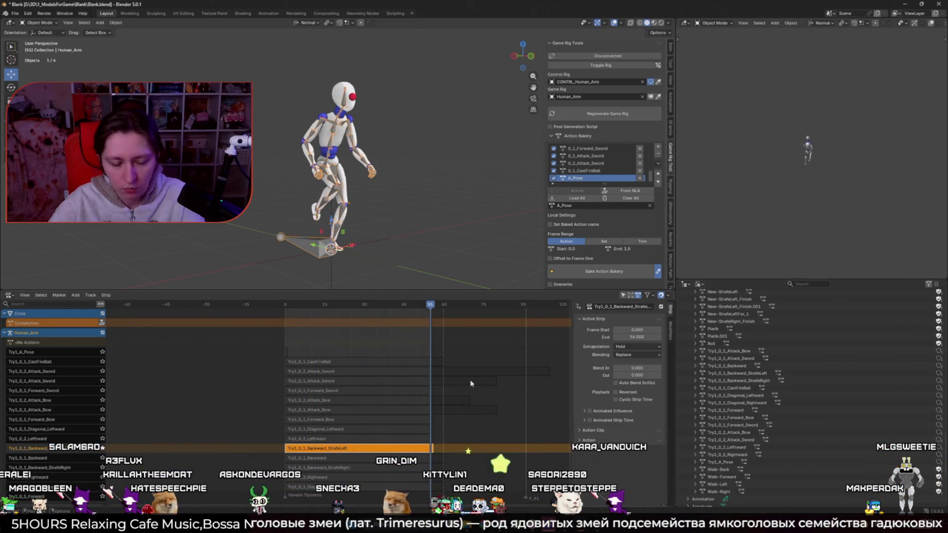
pyautogui.press('s')
pyautogui.hotkey('ctrl', 'z')
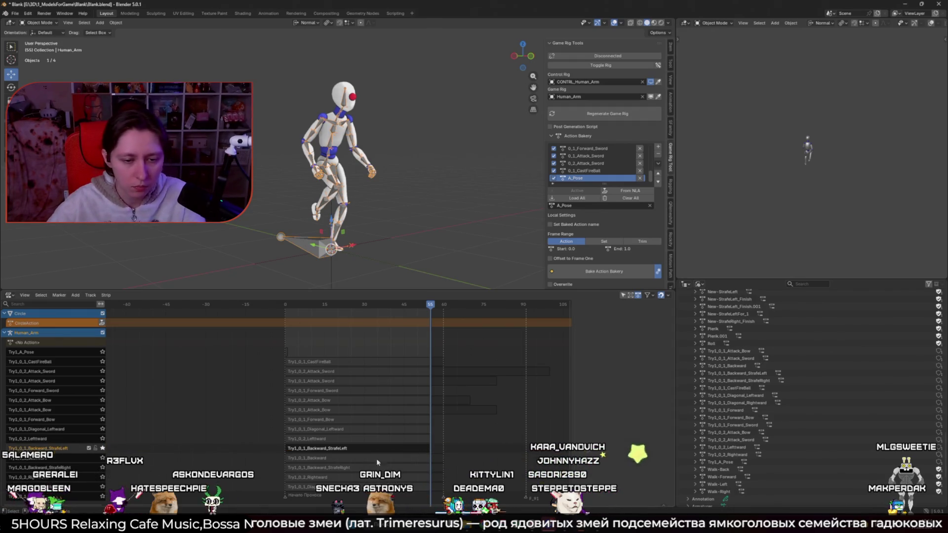
pyautogui.press('space')
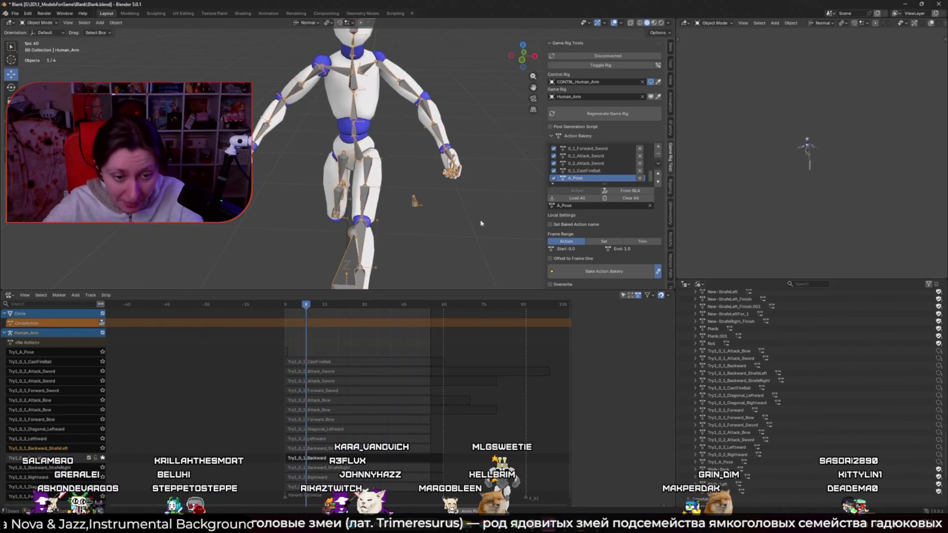
# - Delete the NLA strips from Attack_Sword down to Backward, keeping only Try1_0_1_CastFireBall
pyautogui.click(341, 362)
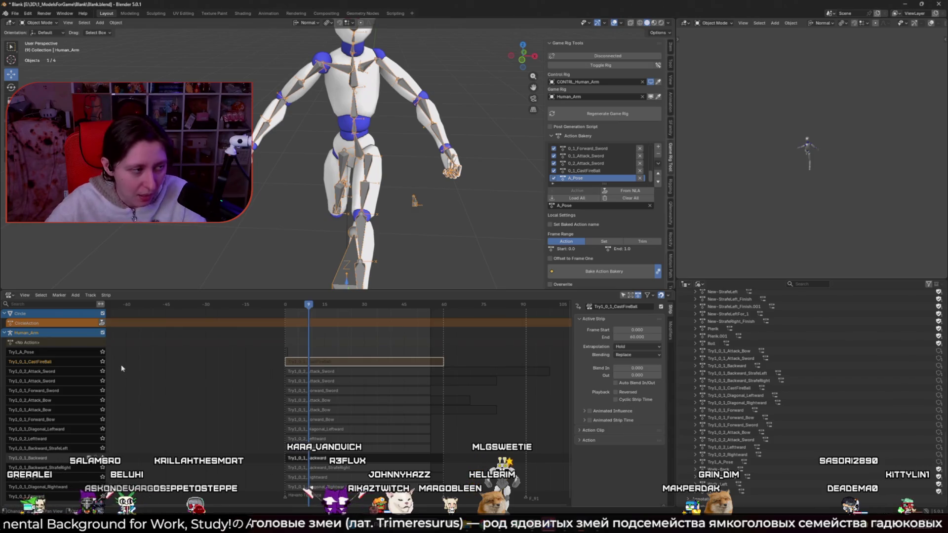
pyautogui.scroll(-3, 379, 383)
pyautogui.click(420, 371)
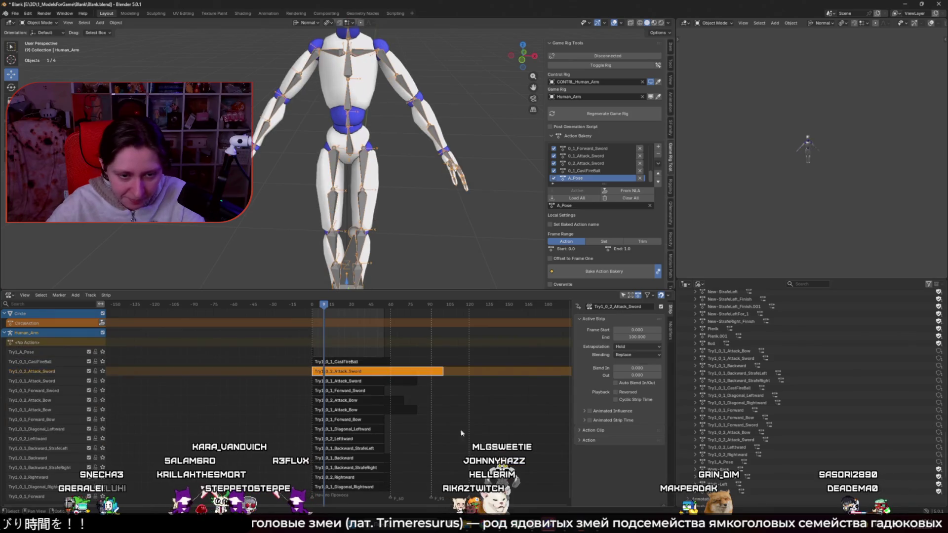
pyautogui.press('n')
pyautogui.moveTo(445, 462); pyautogui.dragTo(337, 366)
pyautogui.press('x')
pyautogui.scroll(-5, 337, 366)
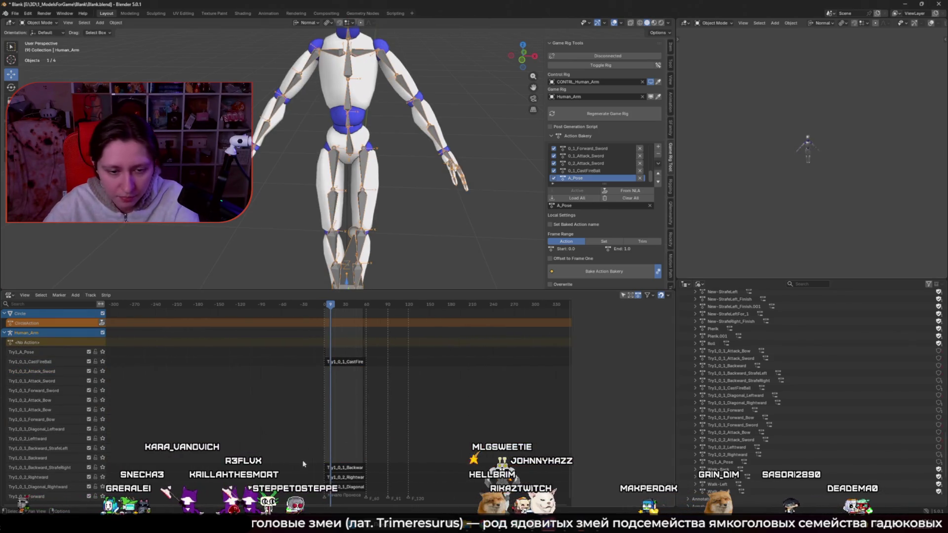
pyautogui.scroll(8, 390, 426)
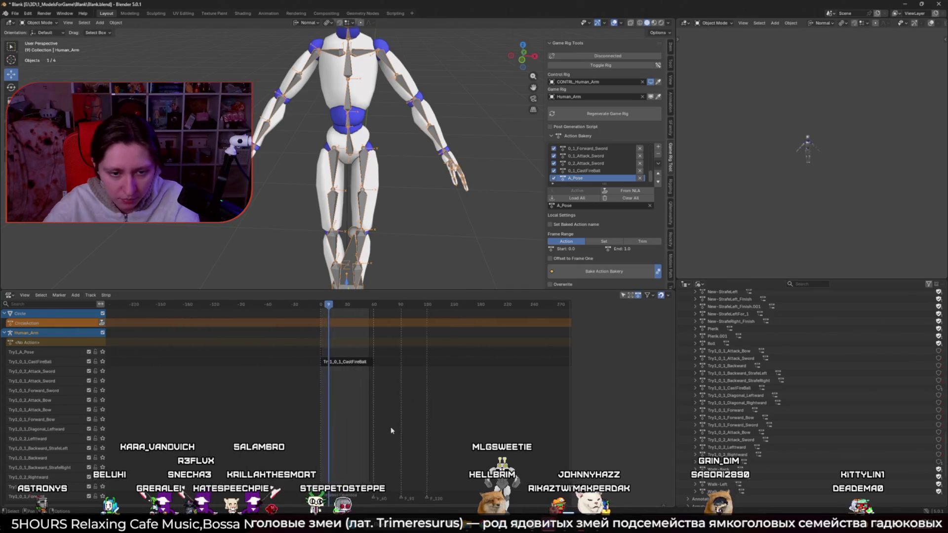
# - Add the character mesh to the armature selection in the viewport
pyautogui.moveTo(356, 198); pyautogui.dragTo(340, 198)
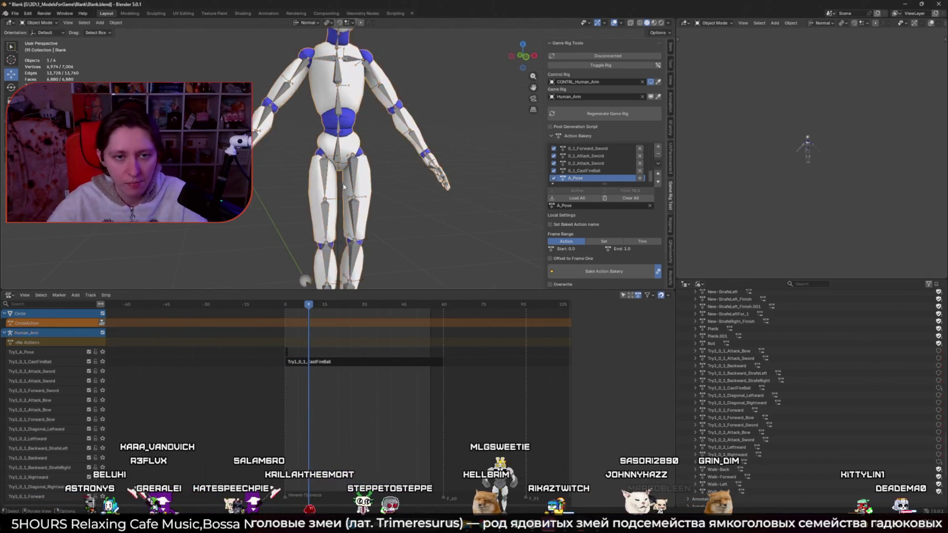
pyautogui.scroll(-3, 346, 188)
pyautogui.keyDown('shift'); pyautogui.click(352, 170); pyautogui.keyUp('shift')
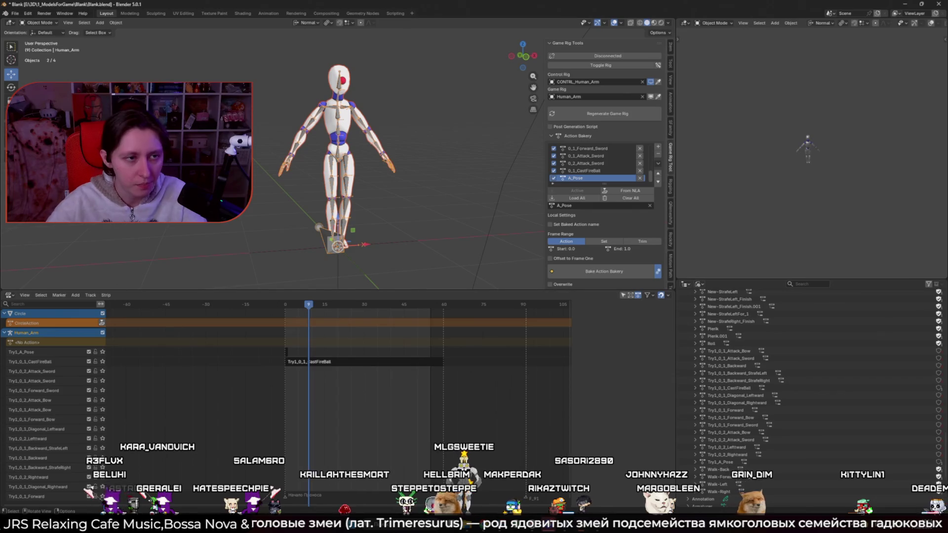
pyautogui.click(15, 13)
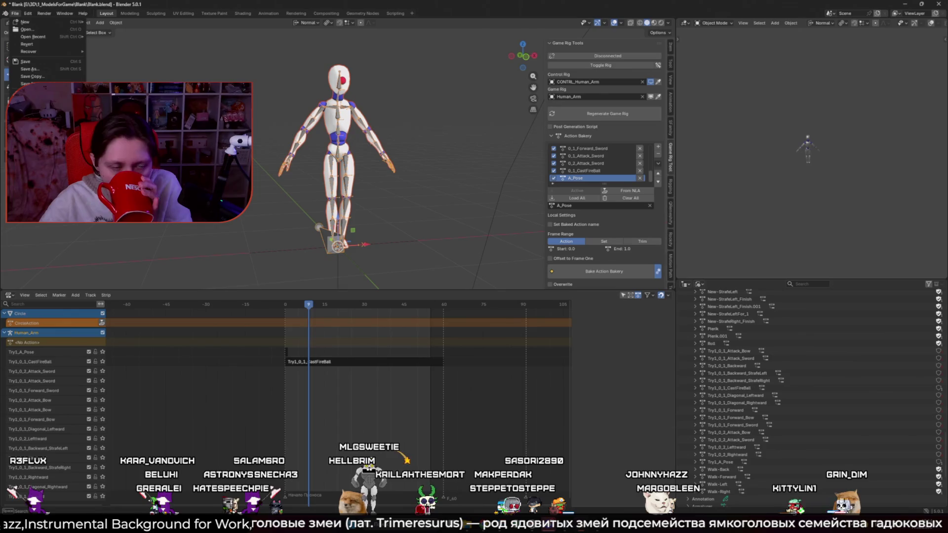
# - Start an FBX export using the saved preset: selected Armature/Mesh, FBX Units Scale, -Y Forward, Z Up
pyautogui.click(108, 163)
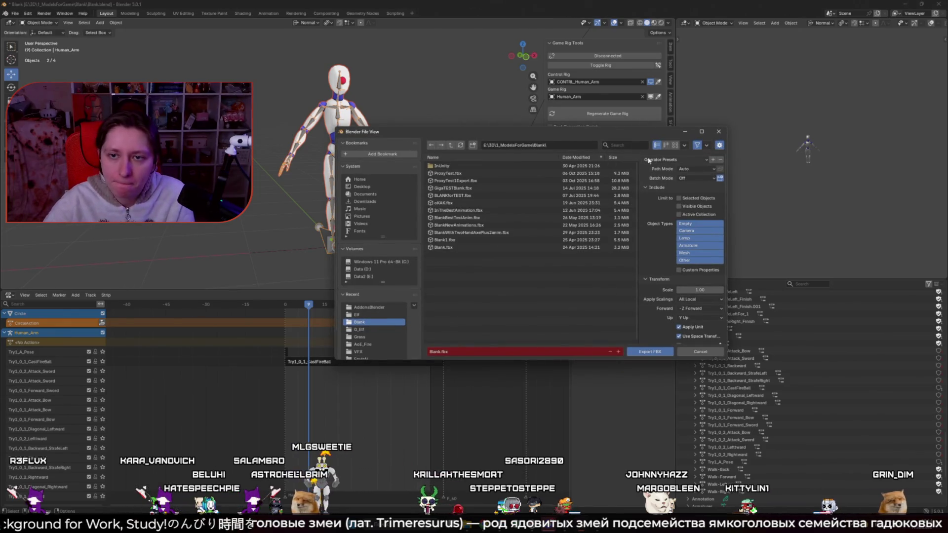
pyautogui.click(675, 159)
pyautogui.click(671, 188)
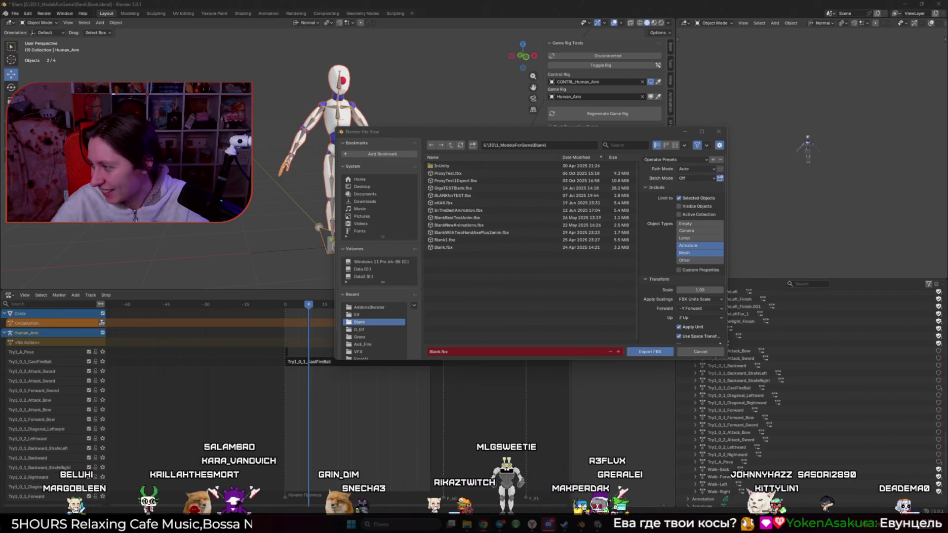
pyautogui.hotkey('alt', 'Tab')
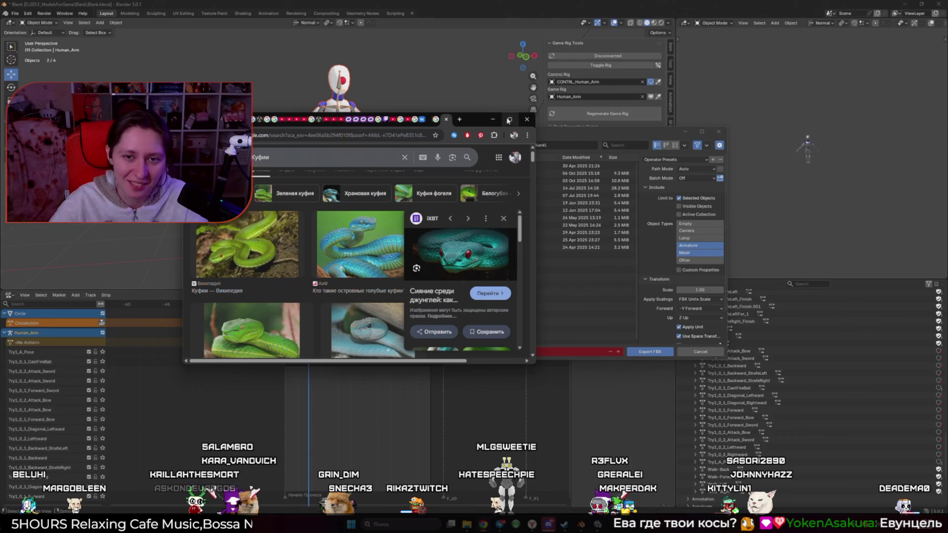
pyautogui.press('super+Up')
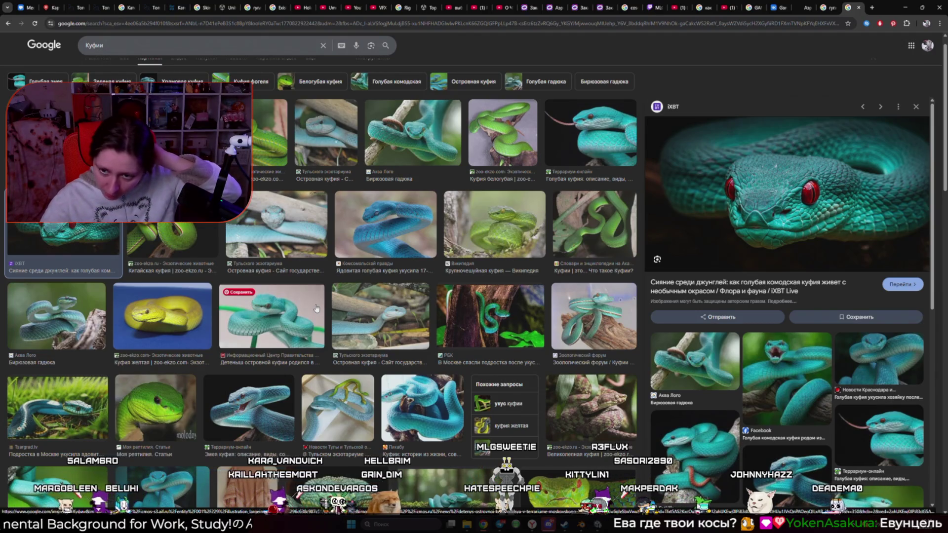
pyautogui.click(270, 133)
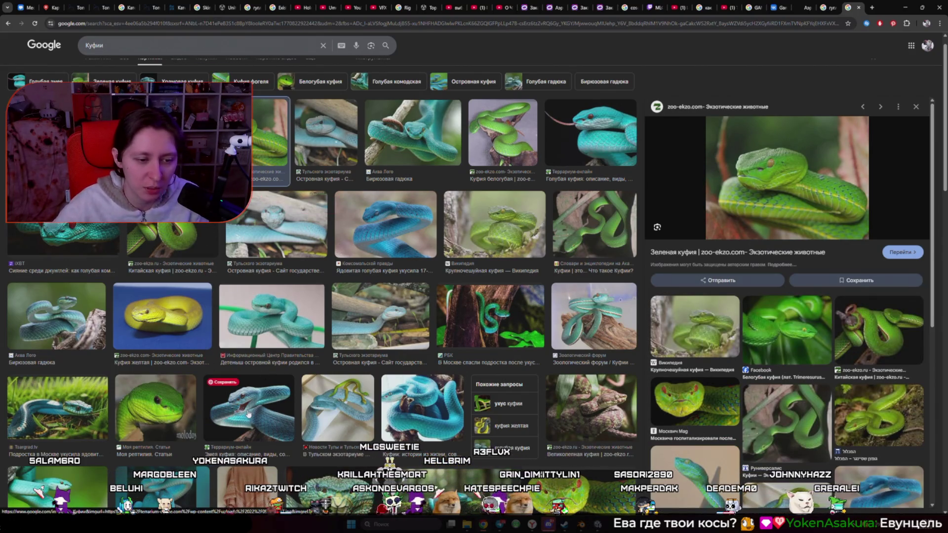
pyautogui.scroll(-3, 86, 401)
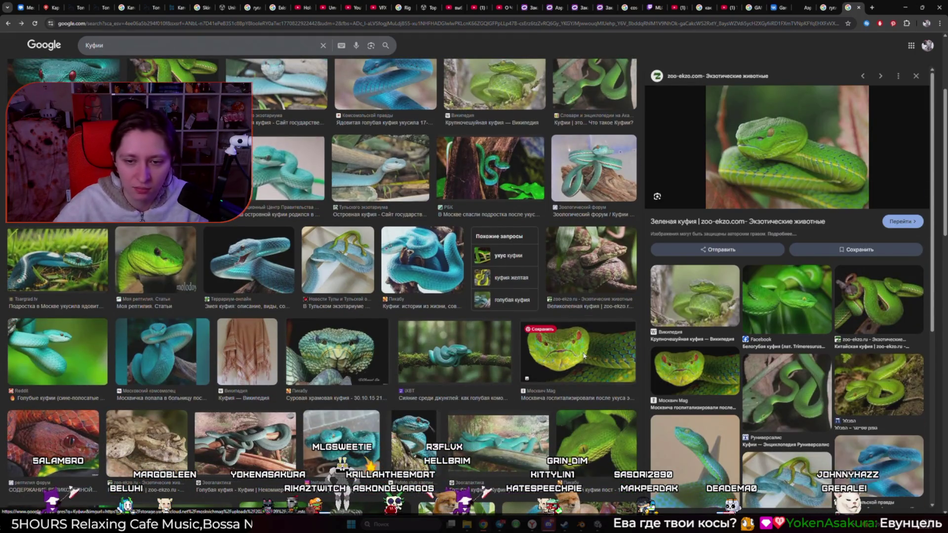
pyautogui.click(575, 375)
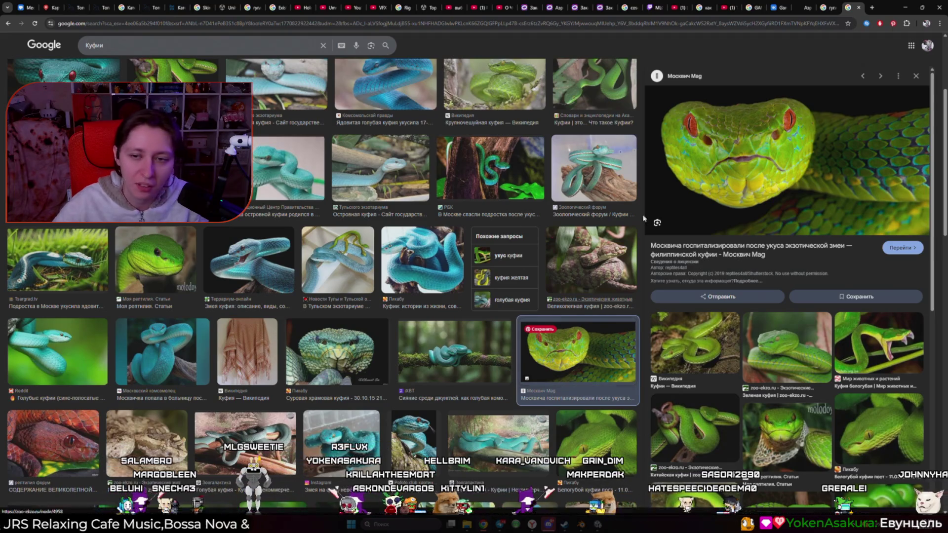
pyautogui.click(905, 8)
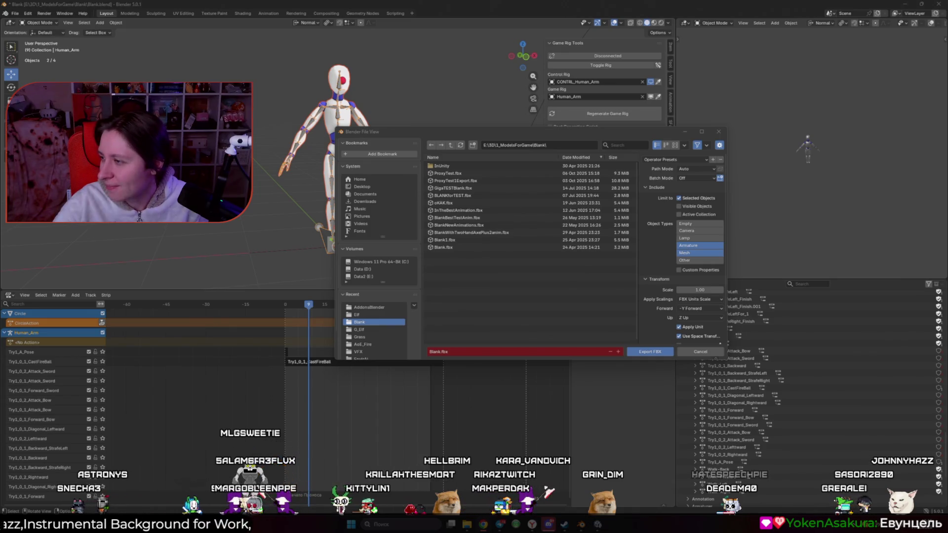
# - Navigate the export destination to the G_Elf\Elf folder
pyautogui.click(484, 253)
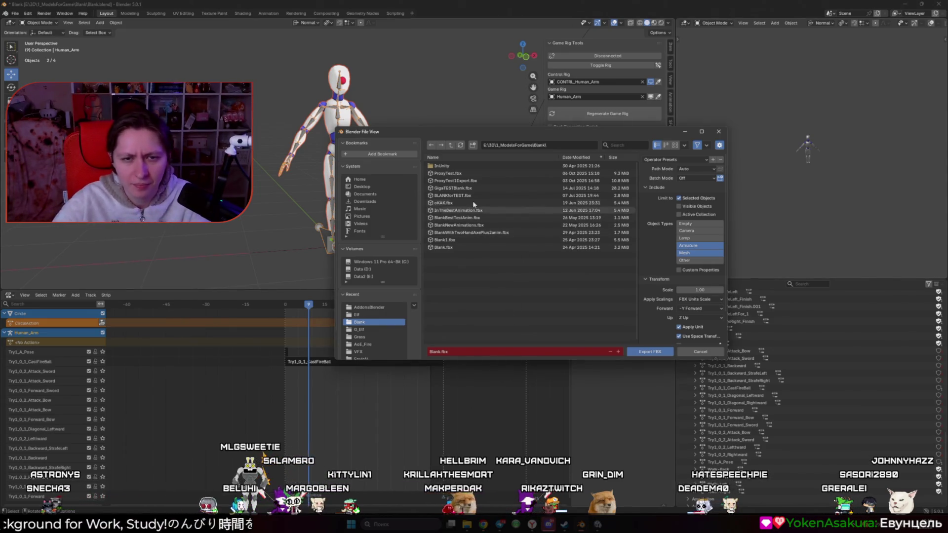
pyautogui.click(449, 146)
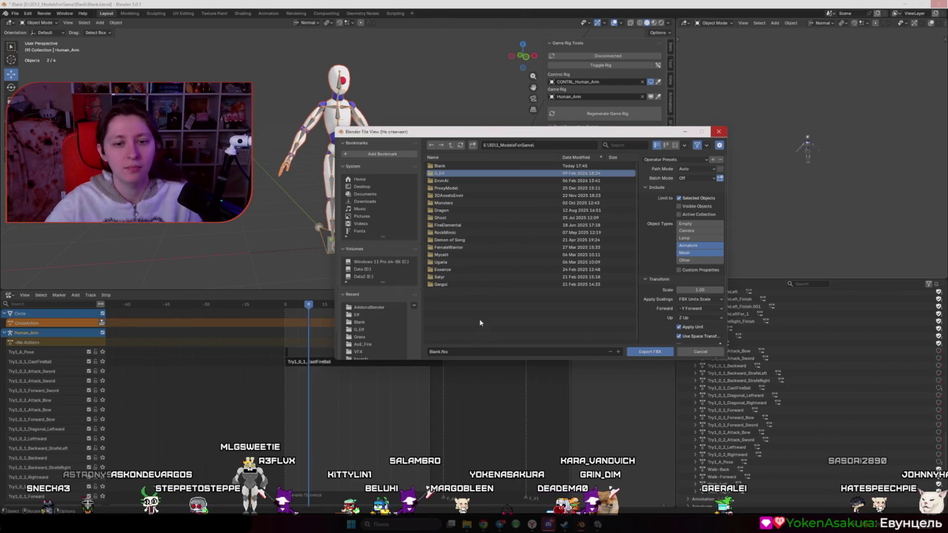
pyautogui.press('Escape')
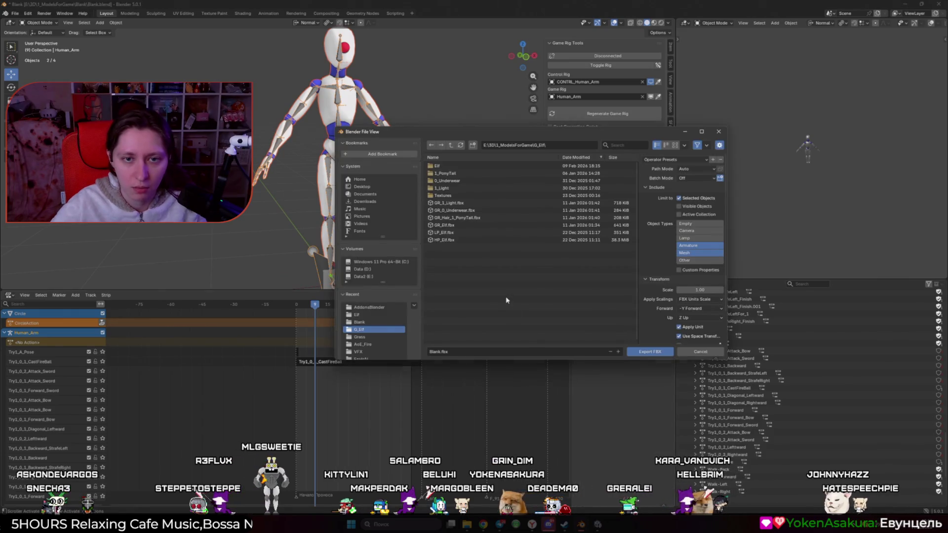
pyautogui.click(465, 166)
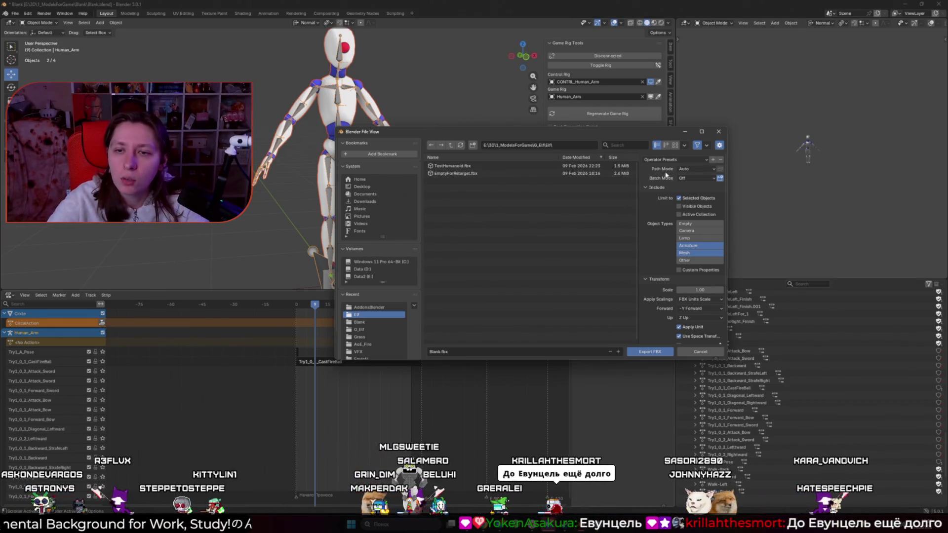
# - Keep only NLA Strips under Animation and set Simplify to 0.10
pyautogui.scroll(-3, 657, 336)
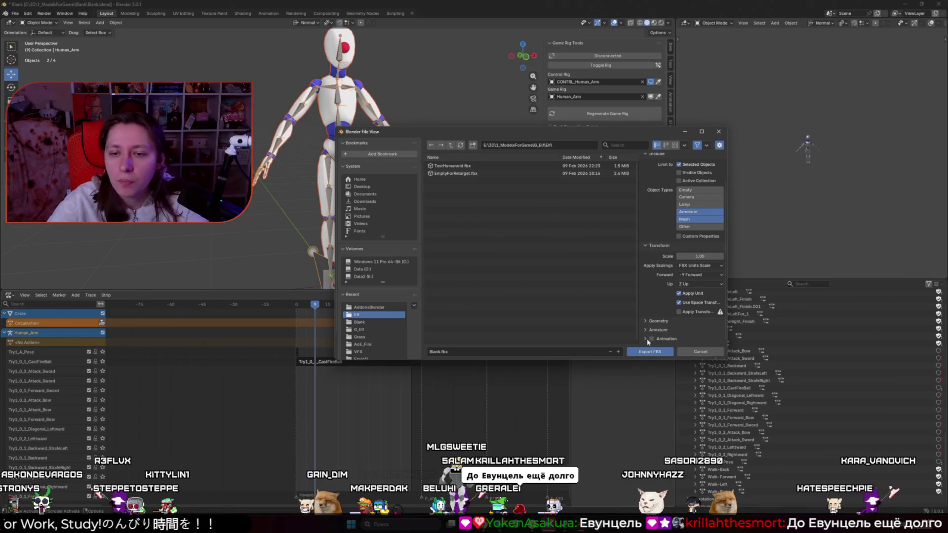
pyautogui.scroll(-5, 654, 336)
pyautogui.write('0')
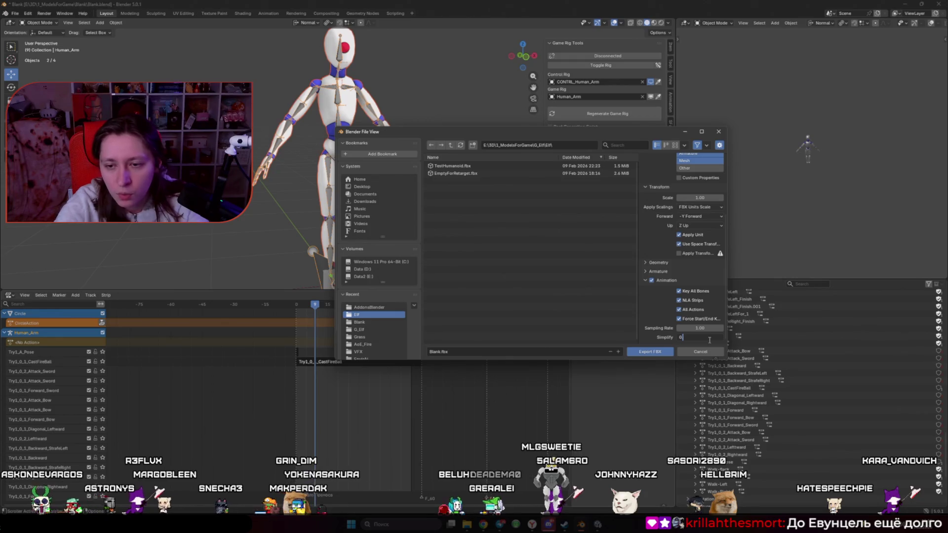
pyautogui.write('.1')
pyautogui.press('Return')
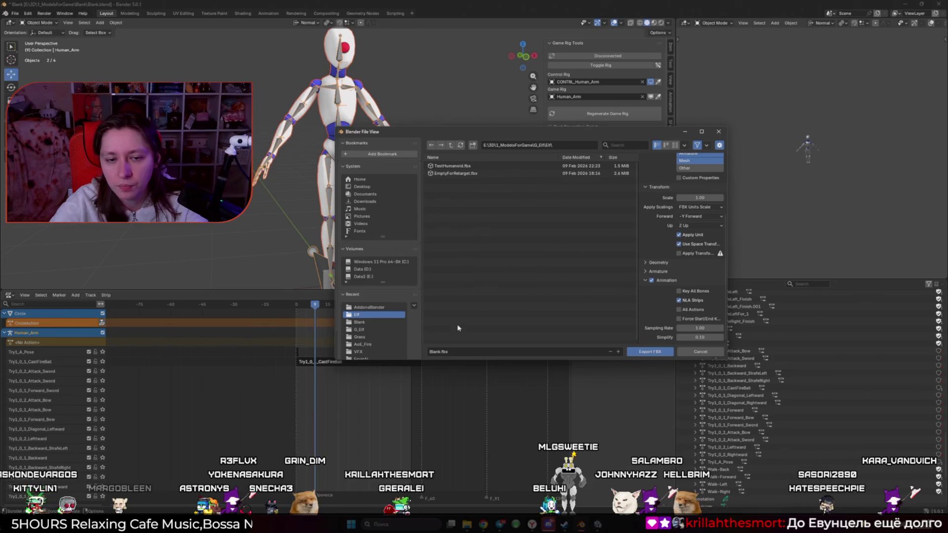
# - Rename the file to FireAnim.fbx and export it
pyautogui.click(470, 351)
pyautogui.write('Fire')
pyautogui.press('Return')
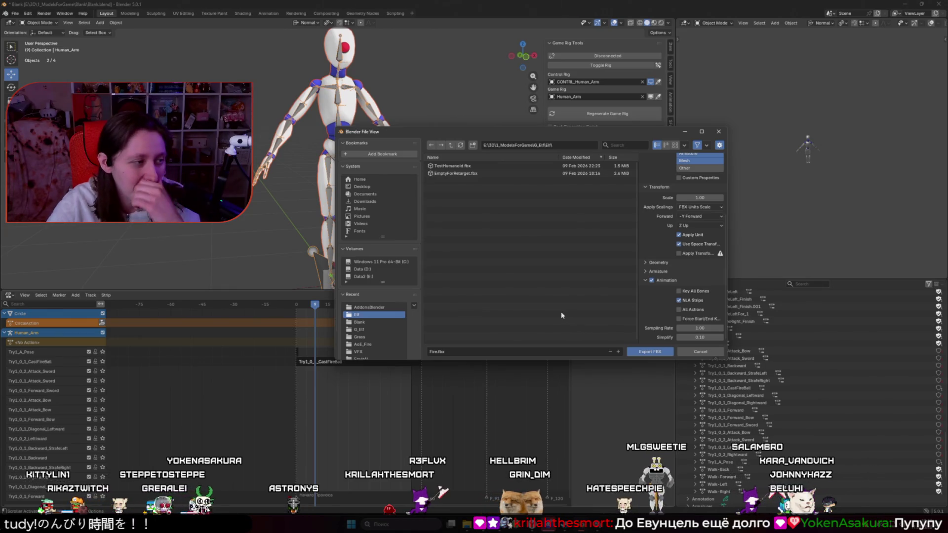
pyautogui.click(442, 351)
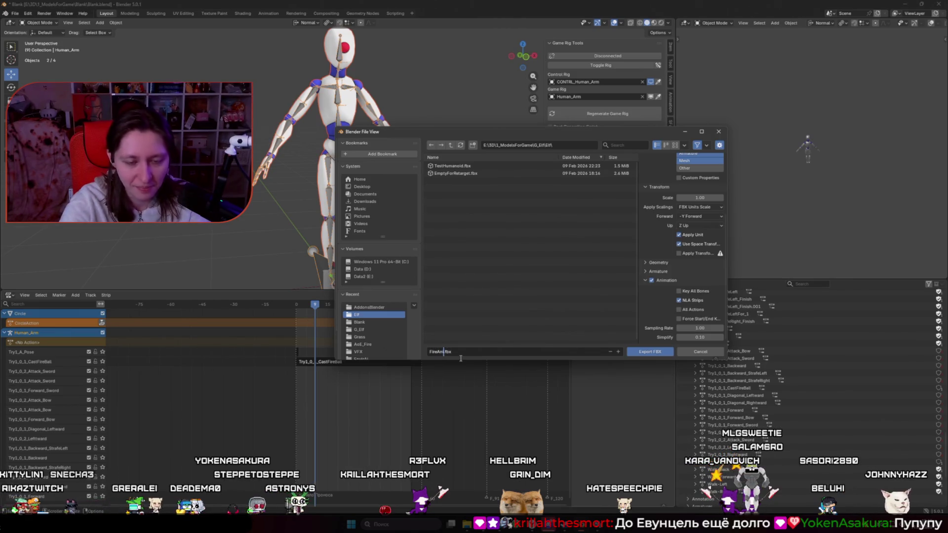
pyautogui.click(645, 353)
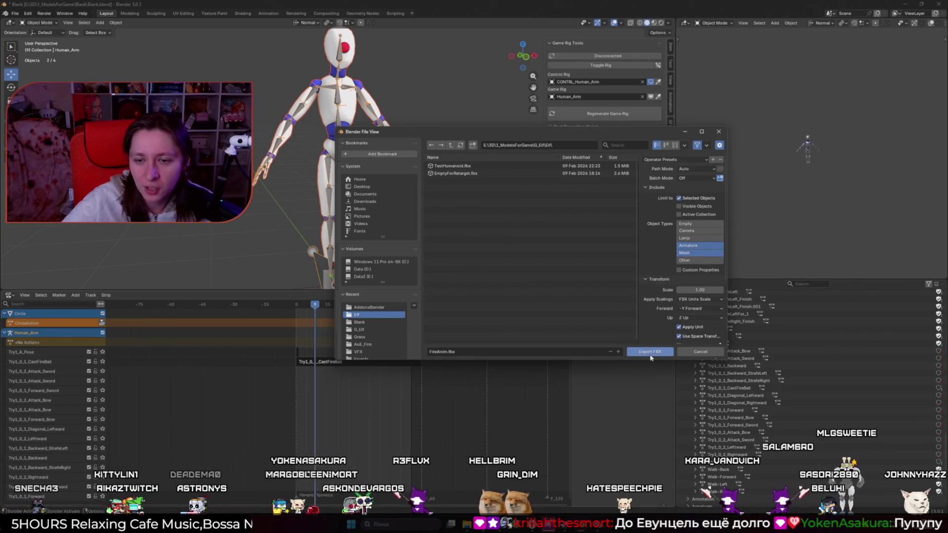
pyautogui.scroll(-1, 561, 337)
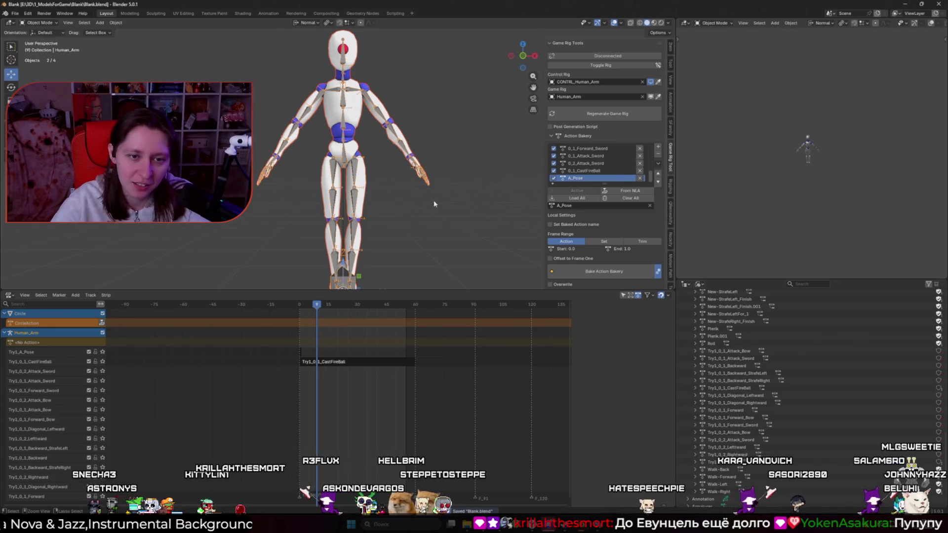
# - Minimize to the desktop, launch Unity Hub, and open Blank from the Projects list
pyautogui.hotkey('alt', 'Tab')
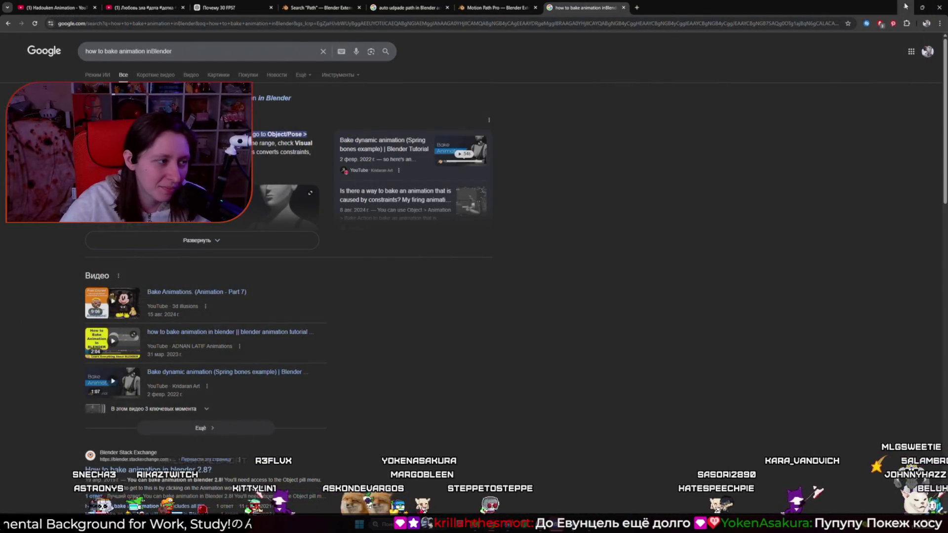
pyautogui.hotkey('alt', 'Tab')
pyautogui.press('super+d')
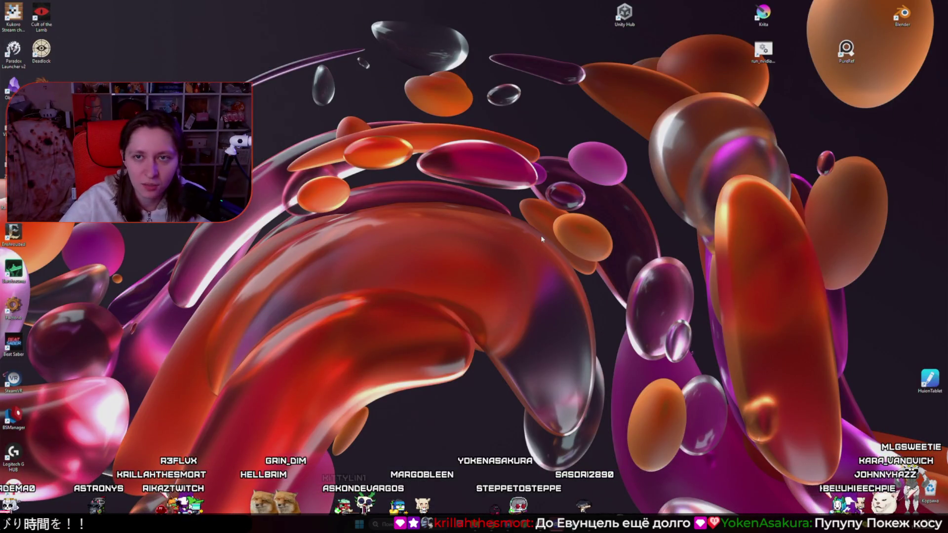
pyautogui.doubleClick(637, 12)
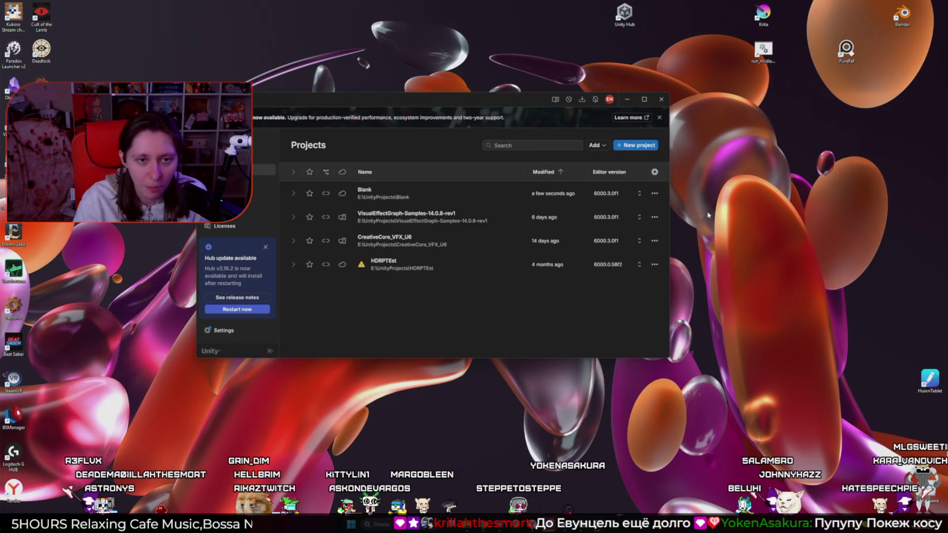
pyautogui.click(380, 197)
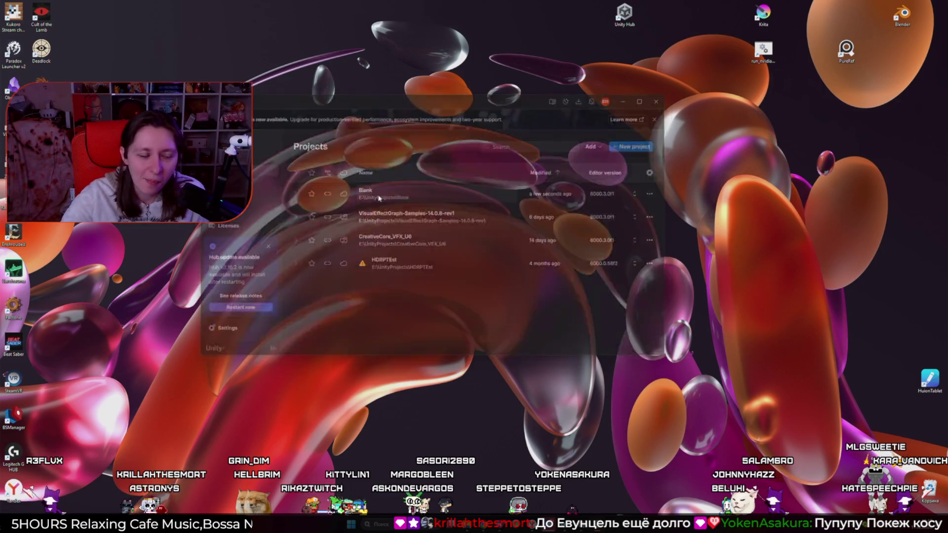
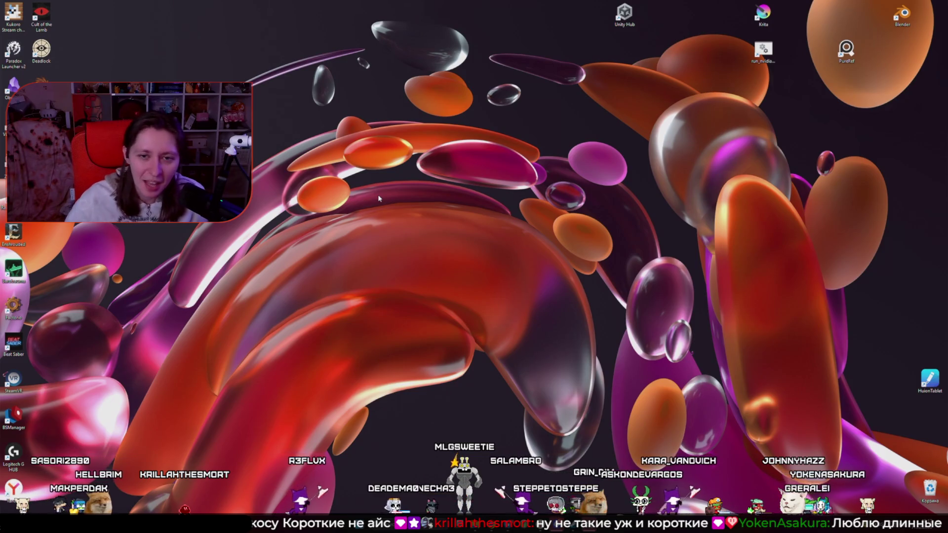
# - Return to Unity and orbit the Scene view toward the two characters on the grass
pyautogui.hotkey('alt', 'Tab')
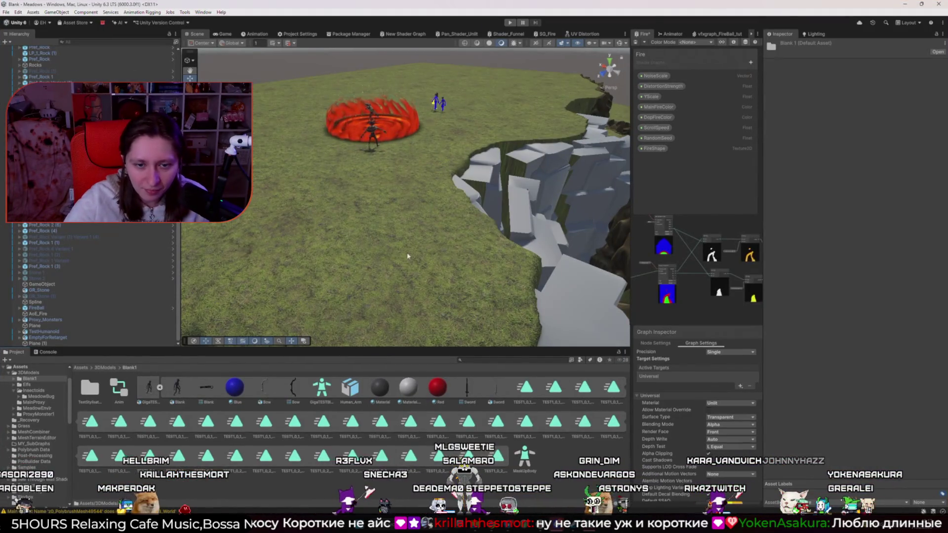
pyautogui.moveTo(402, 241)
pyautogui.mouseDown()
pyautogui.moveTo(416, 225)
pyautogui.moveTo(567, 240)
pyautogui.moveTo(494, 223)
pyautogui.mouseUp()
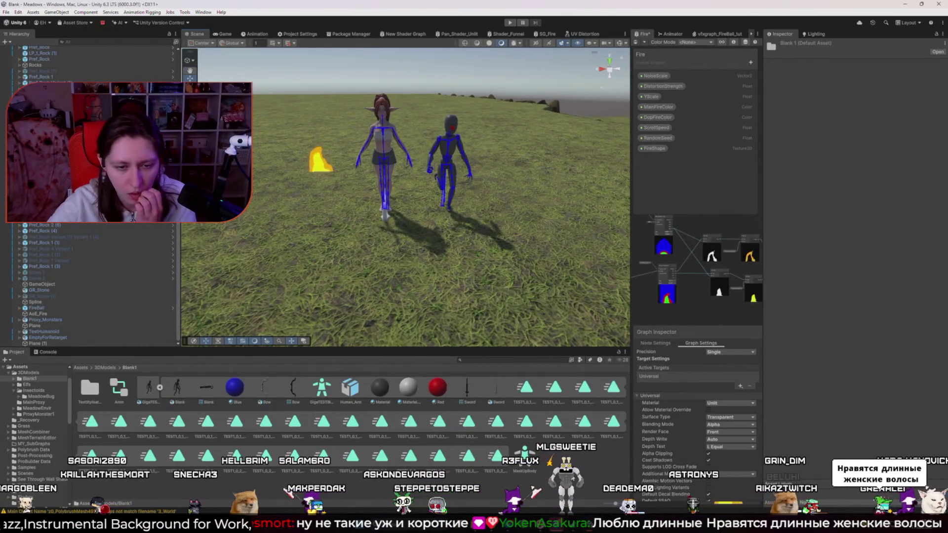
pyautogui.hotkey('alt', 'Tab')
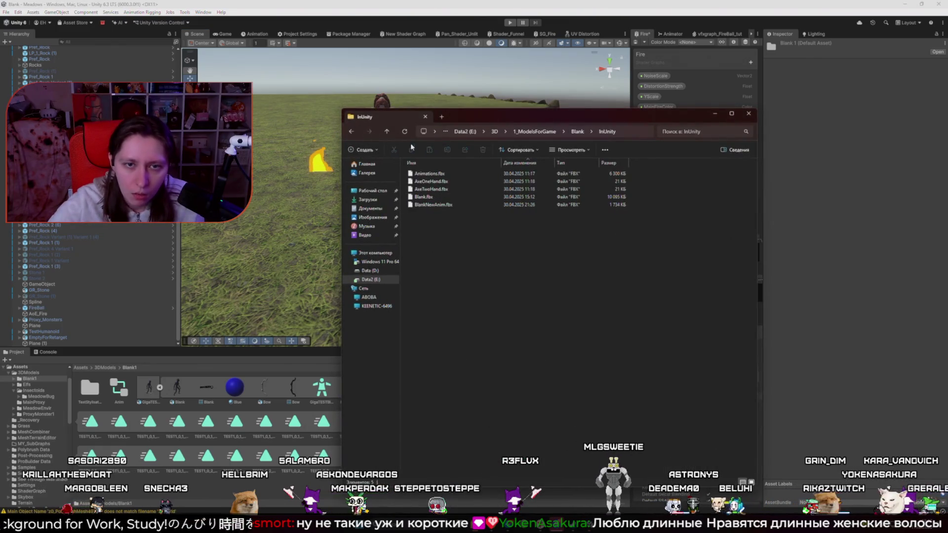
# - Drag FireAnim.fbx from 1_ModelsForGame/G_Elf/Elf, sorted by date, into Unity's Blank1 assets
pyautogui.click(351, 132)
pyautogui.click(354, 132)
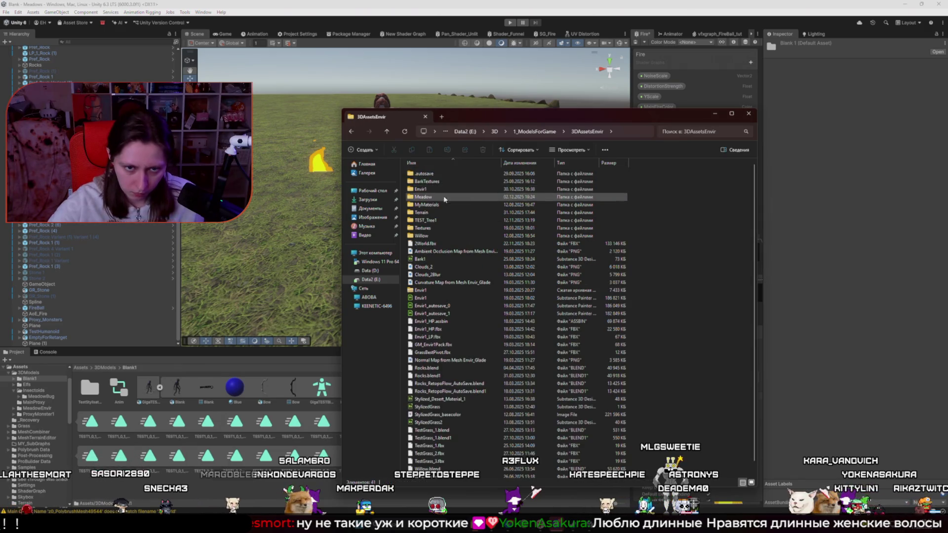
pyautogui.click(387, 131)
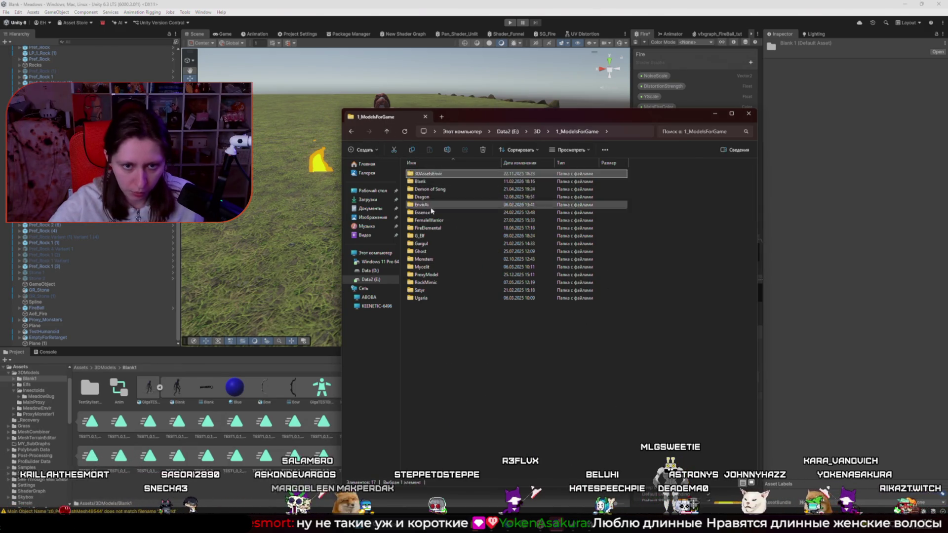
pyautogui.doubleClick(424, 236)
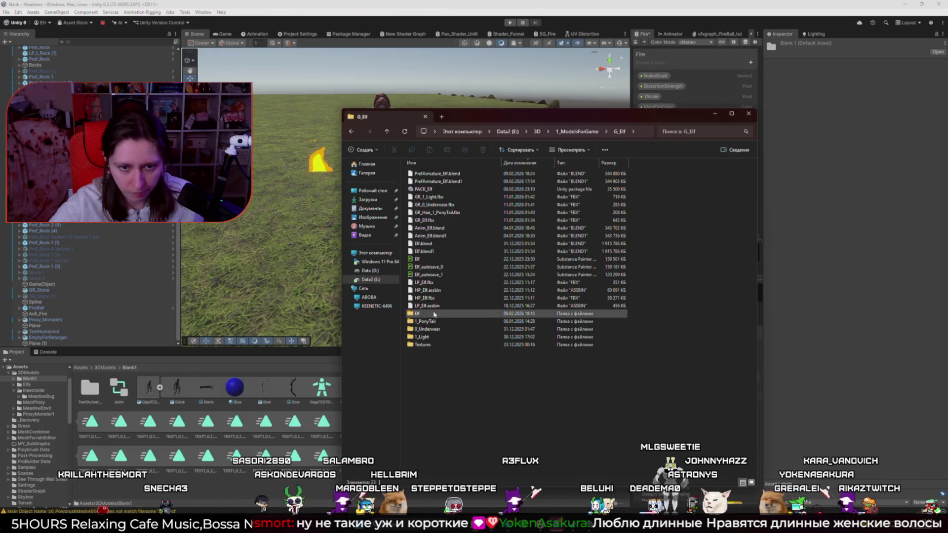
pyautogui.doubleClick(422, 314)
pyautogui.click(467, 162)
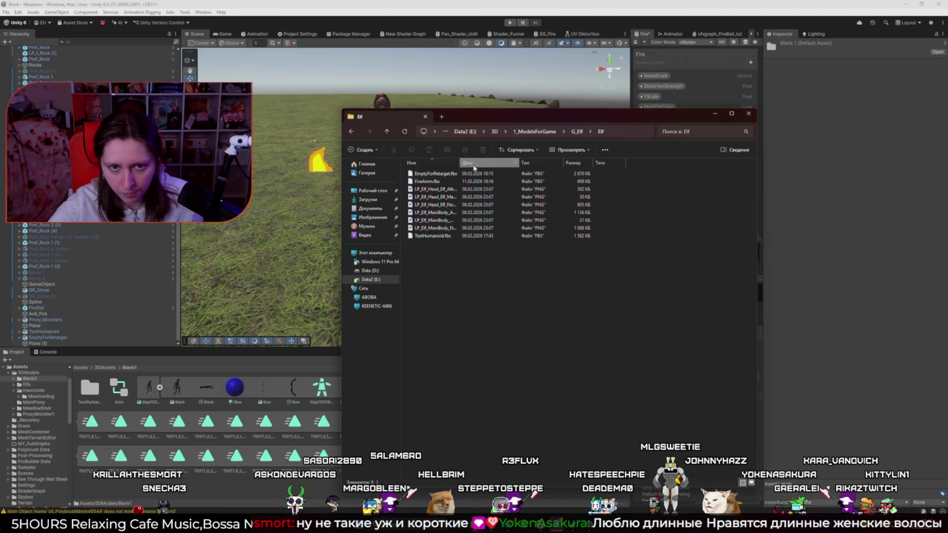
pyautogui.moveTo(427, 173)
pyautogui.mouseDown()
pyautogui.moveTo(315, 495)
pyautogui.moveTo(191, 391)
pyautogui.mouseUp()
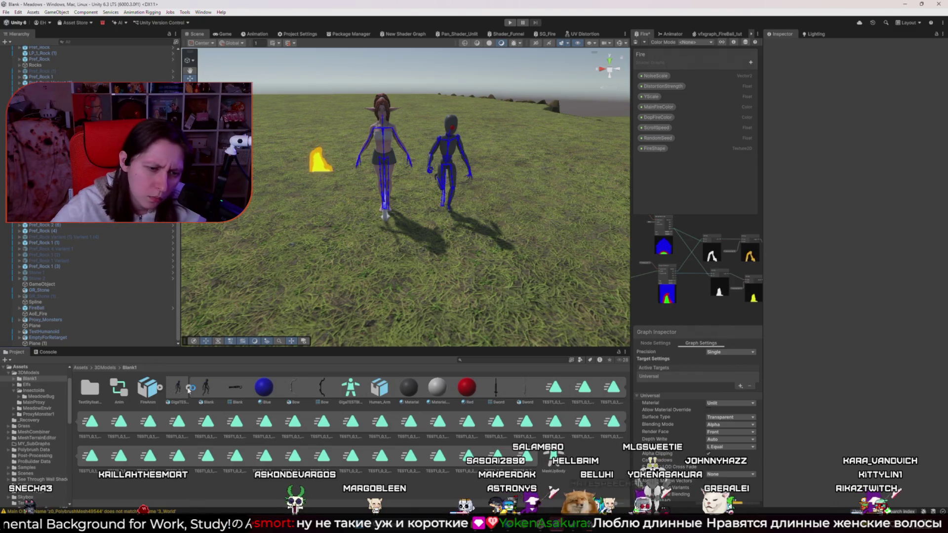
# - Delete FireAnim from Blank1 and re-import it into the Elfs folder
pyautogui.click(189, 388)
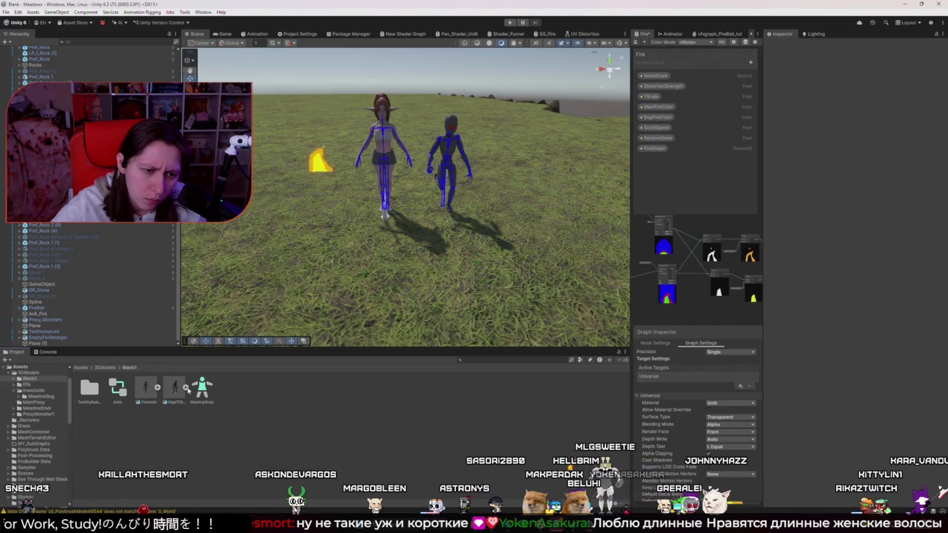
pyautogui.click(140, 386)
pyautogui.press('Delete')
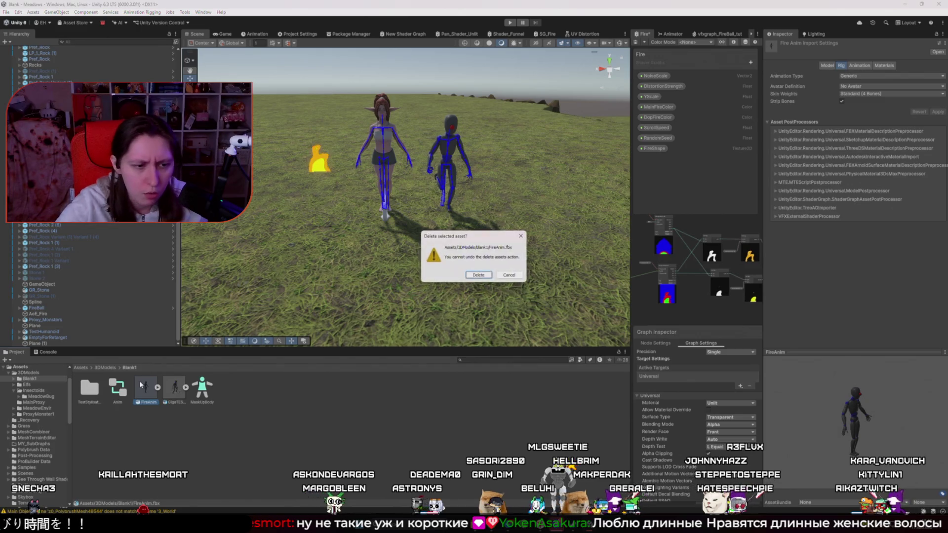
pyautogui.click(479, 275)
pyautogui.click(26, 385)
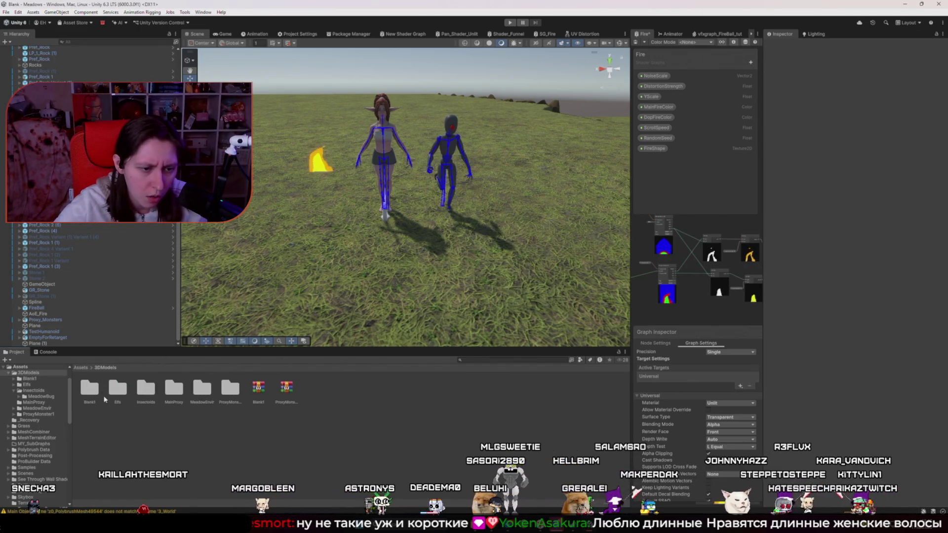
pyautogui.click(388, 488)
pyautogui.hotkey('alt', 'Tab')
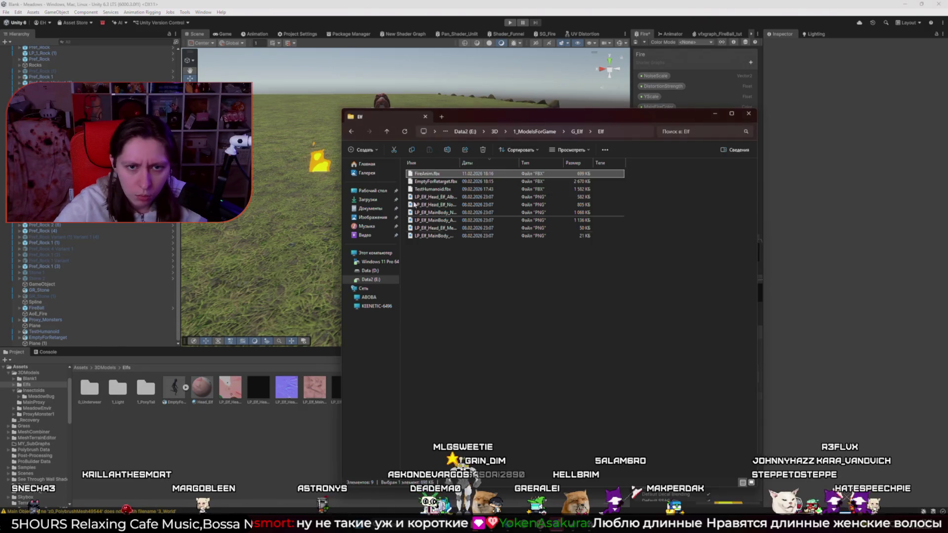
pyautogui.click(251, 453)
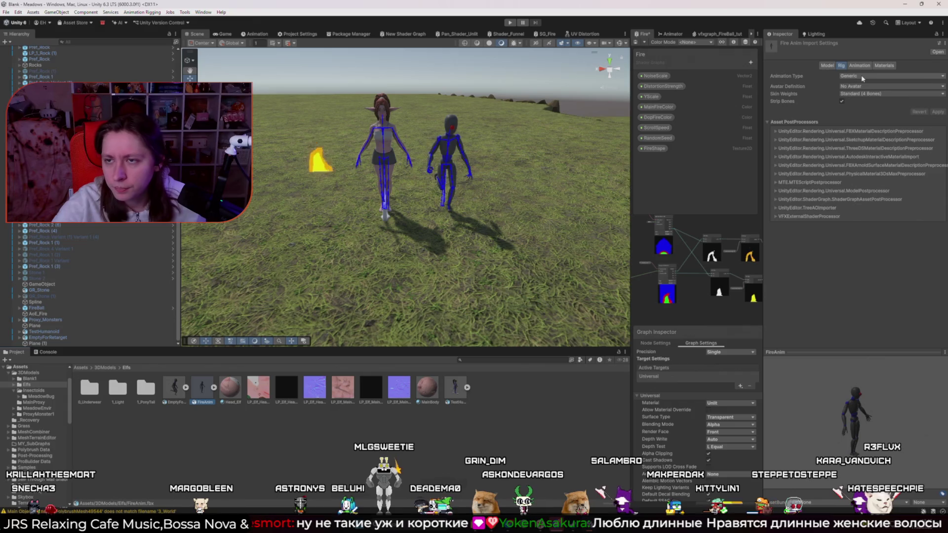
# - Set FireAnim's rig to Humanoid with Avatar Definition Copy From Other Avatar
pyautogui.click(864, 77)
pyautogui.click(874, 109)
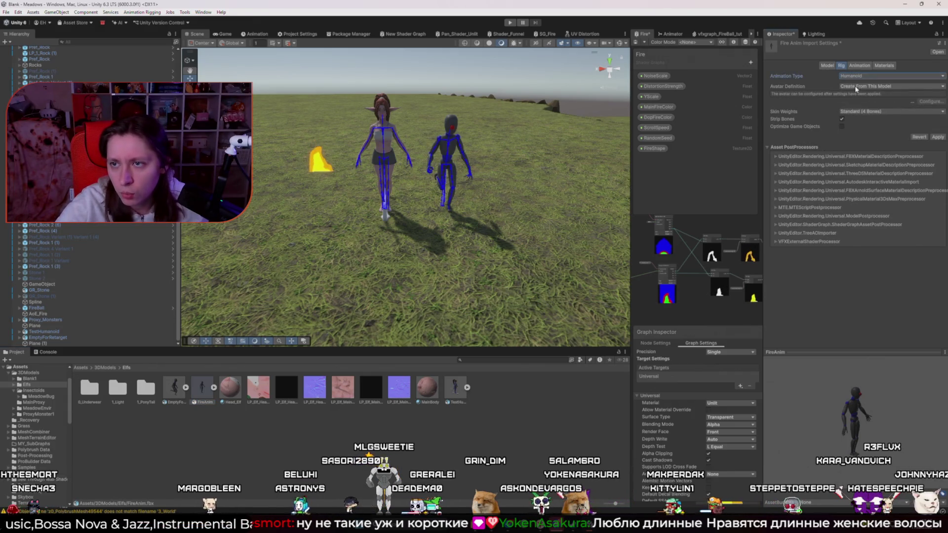
pyautogui.click(876, 86)
pyautogui.click(884, 111)
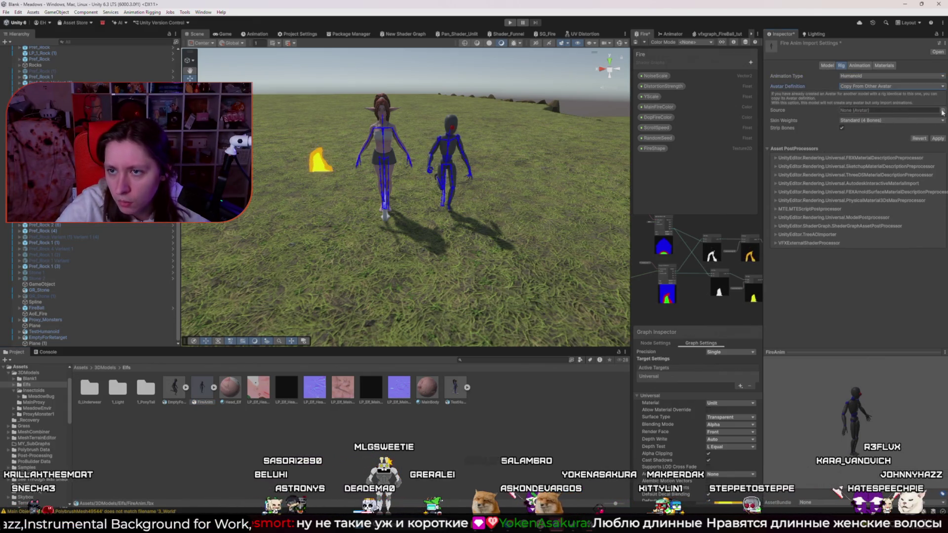
pyautogui.click(943, 112)
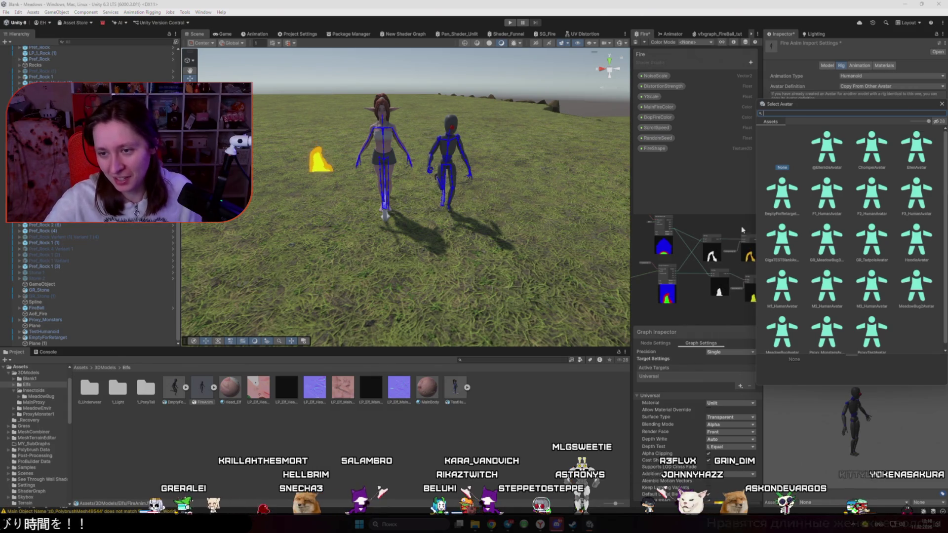
# - Apply GigaTESTBlankAvatar as FireAnim's avatar source, check the console's rig mismatch error, then bring up Steam
pyautogui.doubleClick(781, 242)
pyautogui.click(936, 140)
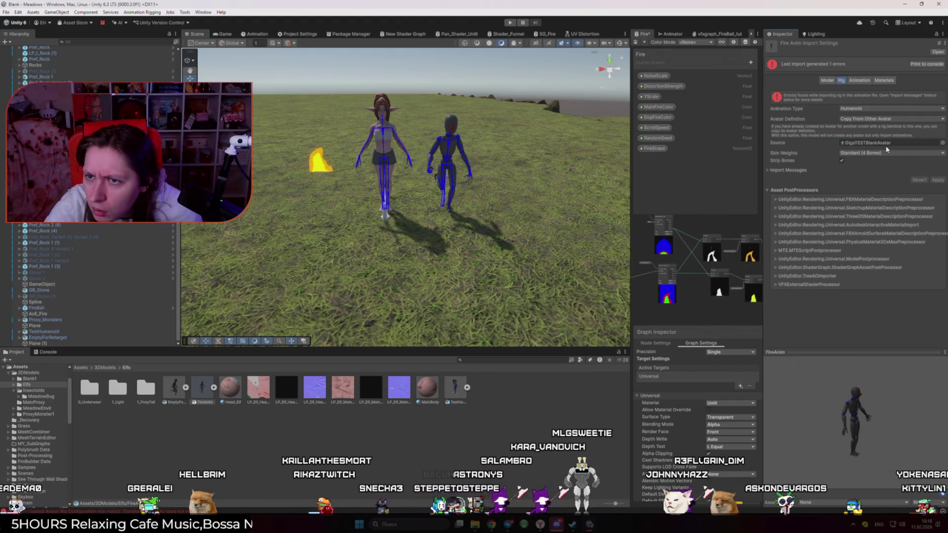
pyautogui.click(47, 352)
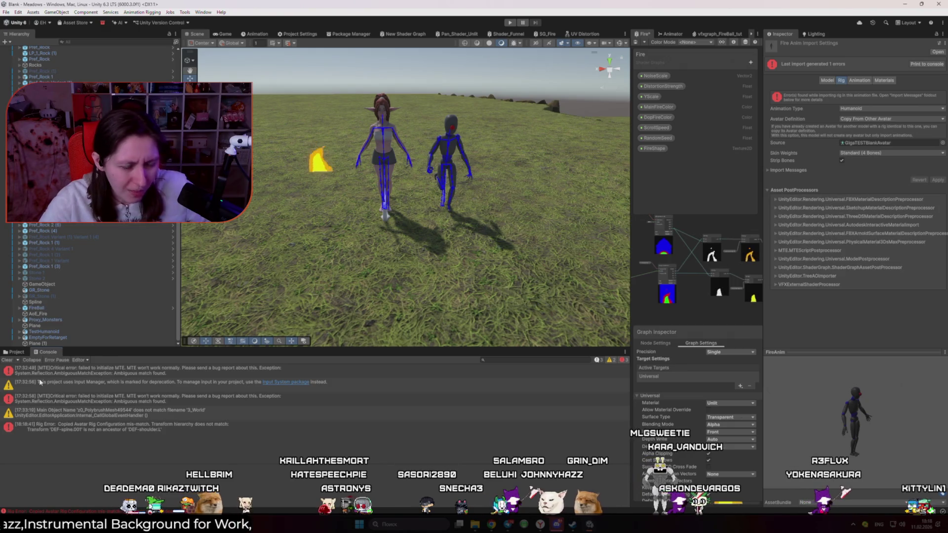
pyautogui.click(574, 527)
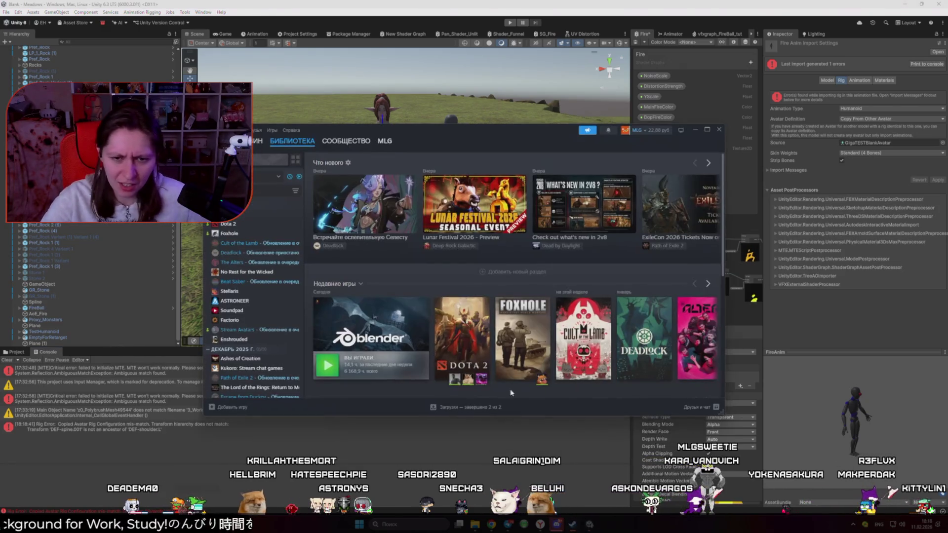
# - Launch Blender from the Steam library and open the recent Blank.blend file
pyautogui.click(240, 219)
pyautogui.click(358, 281)
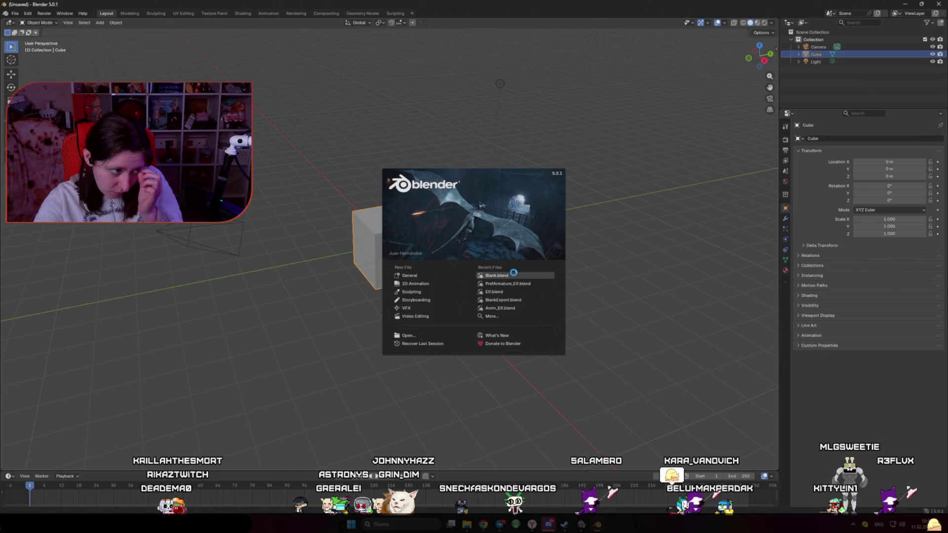
pyautogui.click(514, 275)
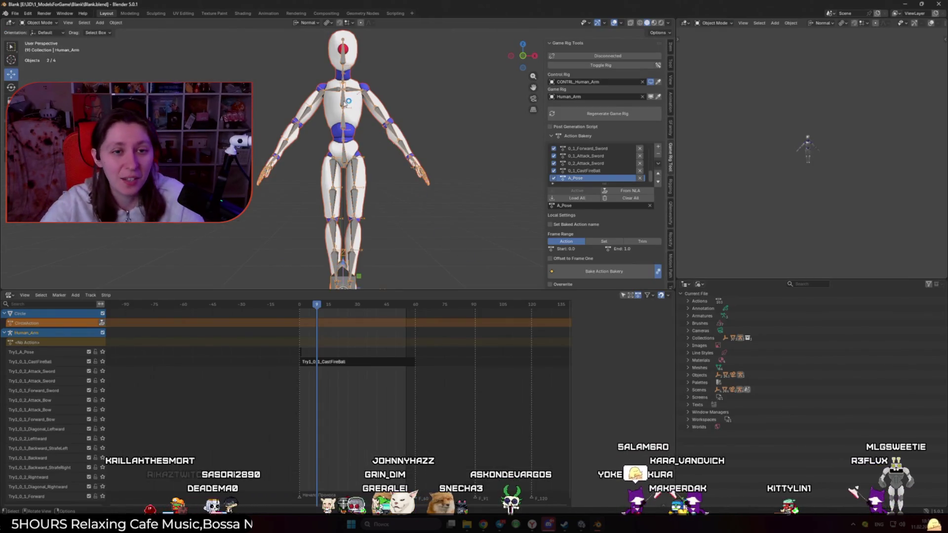
# - Parent DEF-shoulder.L to DEF-spine.003 with Keep Offset in Edit Mode
pyautogui.press('Tab')
pyautogui.scroll(6, 345, 104)
pyautogui.click(334, 171)
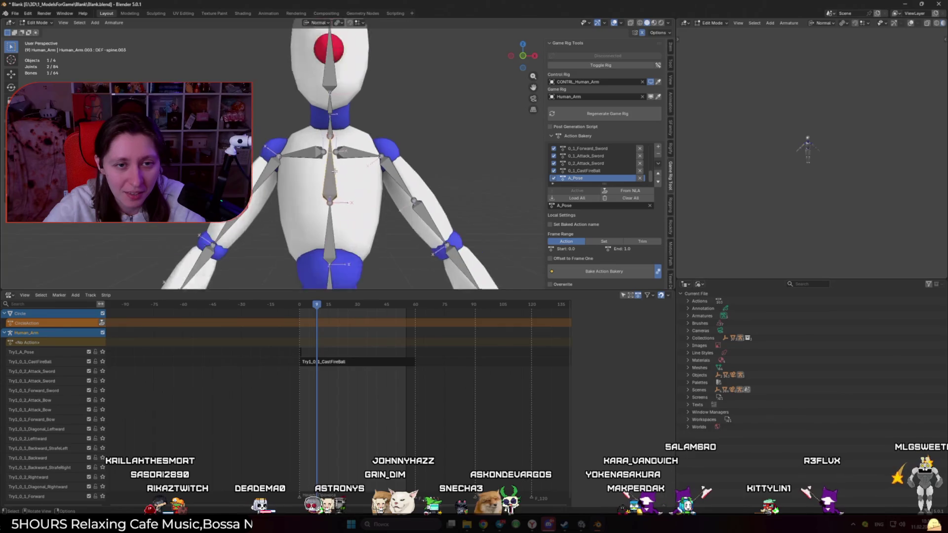
pyautogui.click(353, 153)
pyautogui.scroll(-4, 391, 221)
pyautogui.scroll(1, 390, 221)
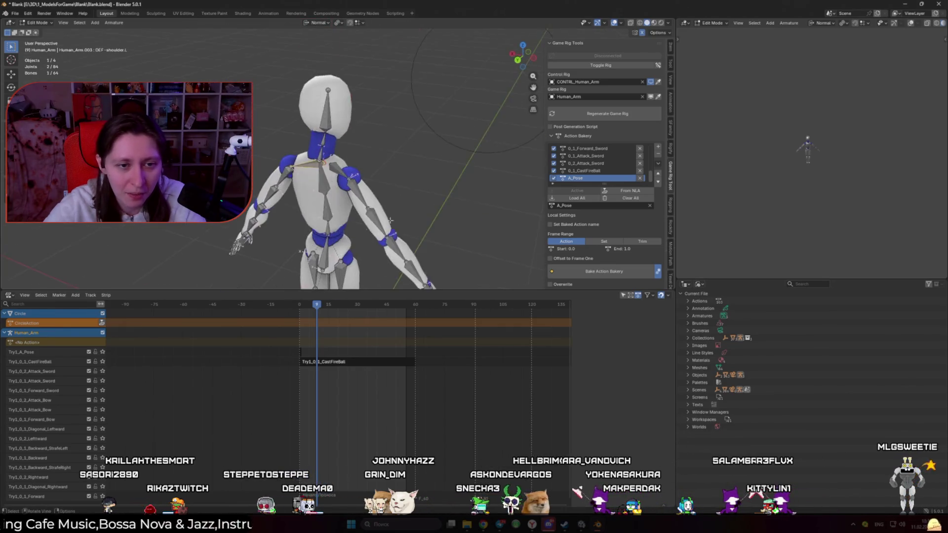
pyautogui.scroll(3, 390, 220)
pyautogui.keyDown('shift'); pyautogui.click(374, 159); pyautogui.keyUp('shift')
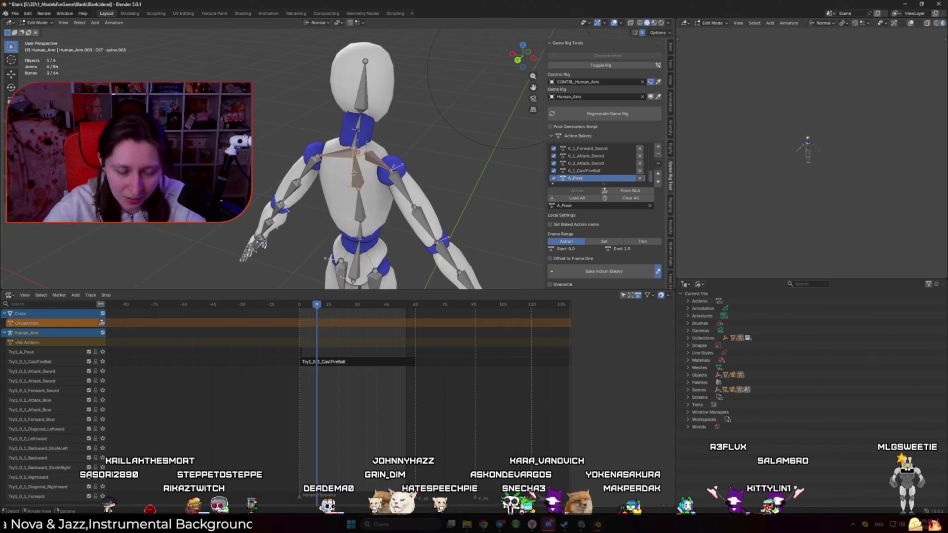
pyautogui.hotkey('ctrl', 'p')
pyautogui.click(349, 173)
pyautogui.scroll(-2, 324, 223)
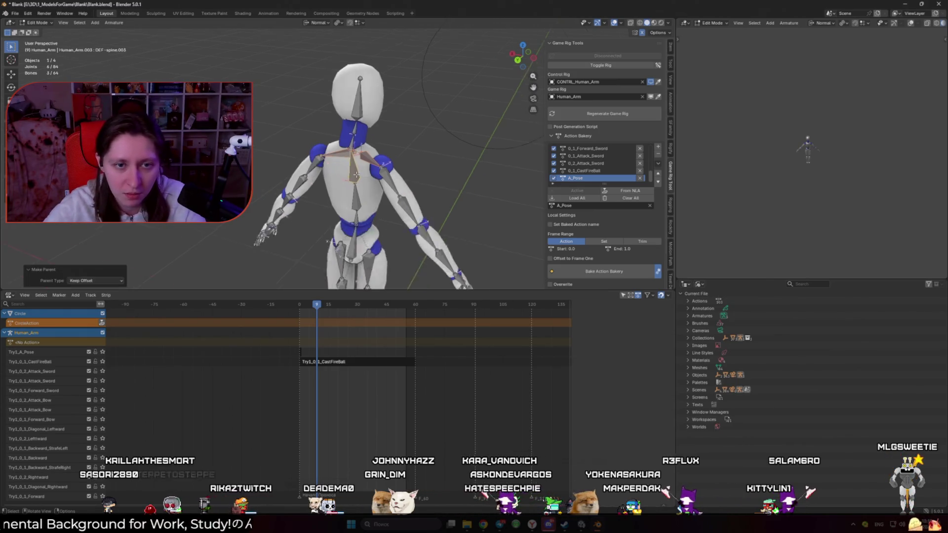
pyautogui.press('Tab')
# - Switch to front view and select the body mesh together with the rig
pyautogui.scroll(3, 324, 222)
pyautogui.press('KP_1')
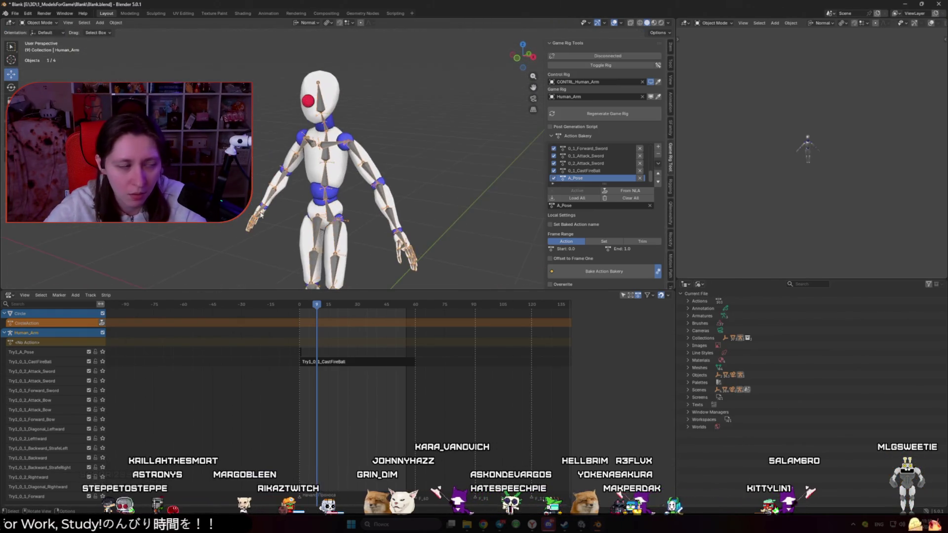
pyautogui.scroll(2, 376, 105)
pyautogui.keyDown('shift'); pyautogui.click(365, 138); pyautogui.keyUp('shift')
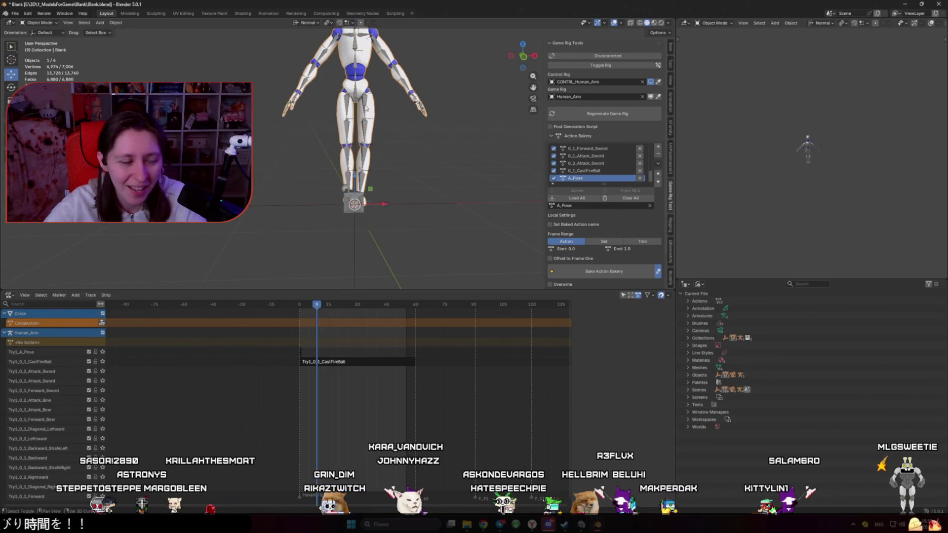
pyautogui.scroll(3, 357, 176)
pyautogui.click(16, 13)
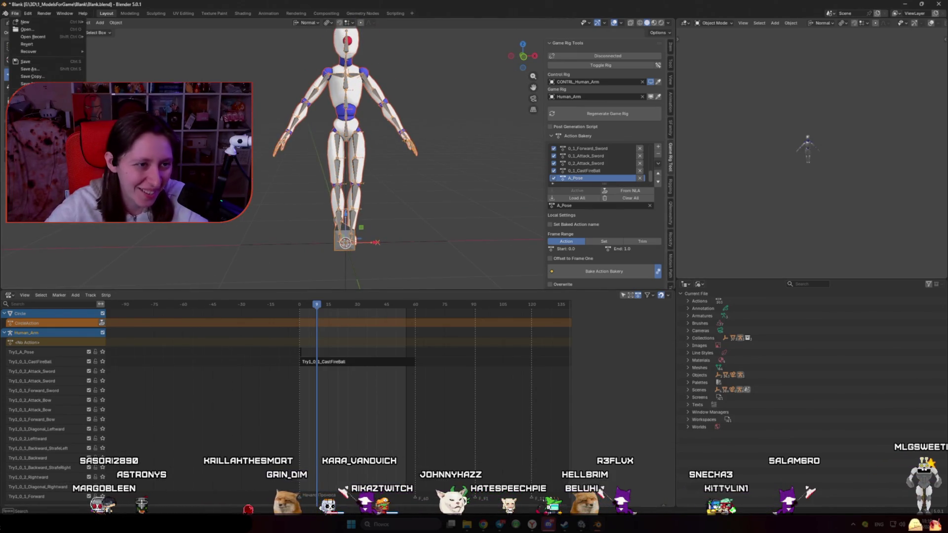
# - Target FireAnim.fbx in the G_Elf/Elf folder for the FBX export
pyautogui.click(118, 171)
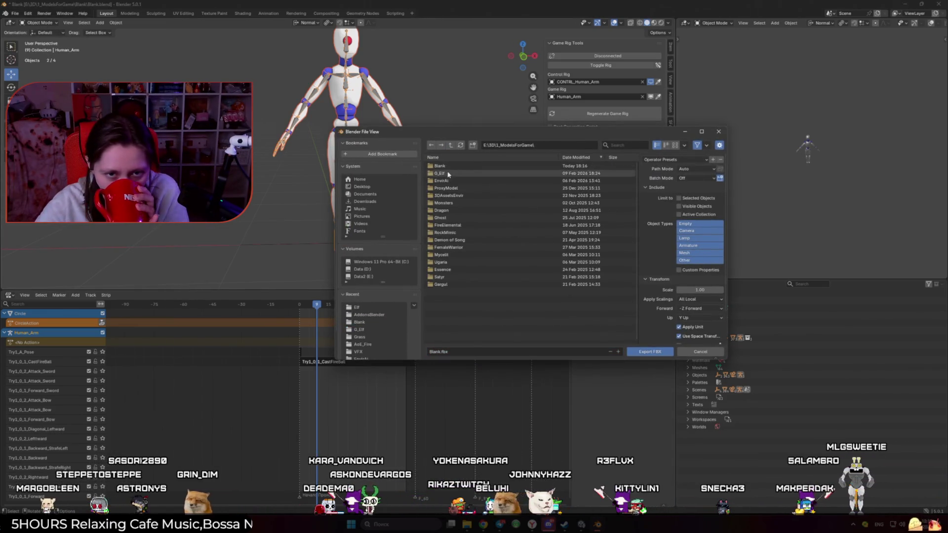
pyautogui.doubleClick(440, 174)
pyautogui.doubleClick(447, 166)
pyautogui.click(449, 166)
# - Apply the UnityExport preset, adjust the animation and Simplify options, and export FireAnim.fbx
pyautogui.click(662, 160)
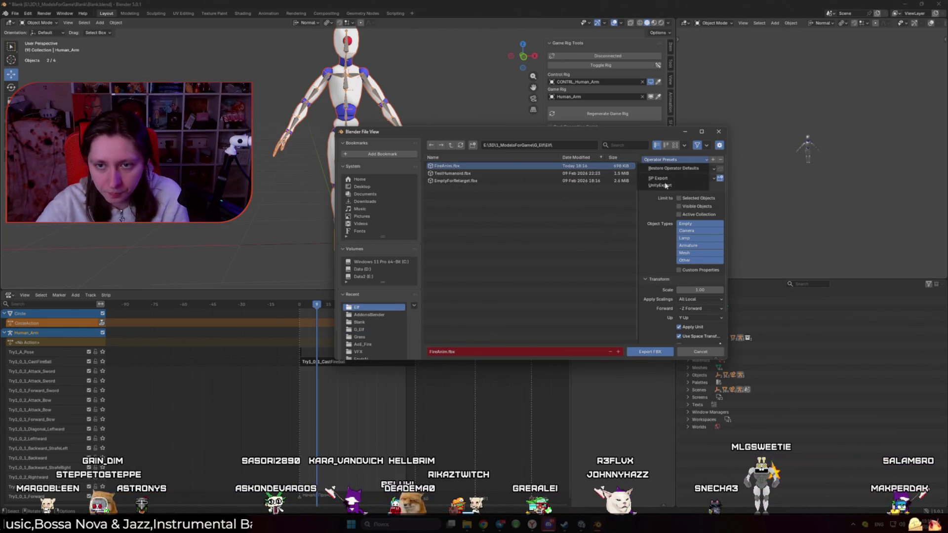
pyautogui.click(672, 186)
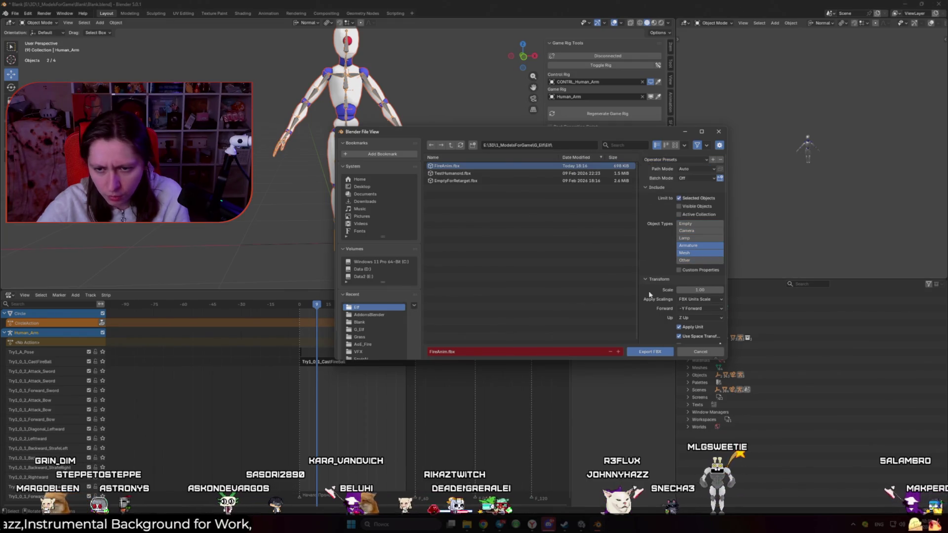
pyautogui.scroll(-2, 659, 340)
pyautogui.click(645, 340)
pyautogui.scroll(-3, 670, 331)
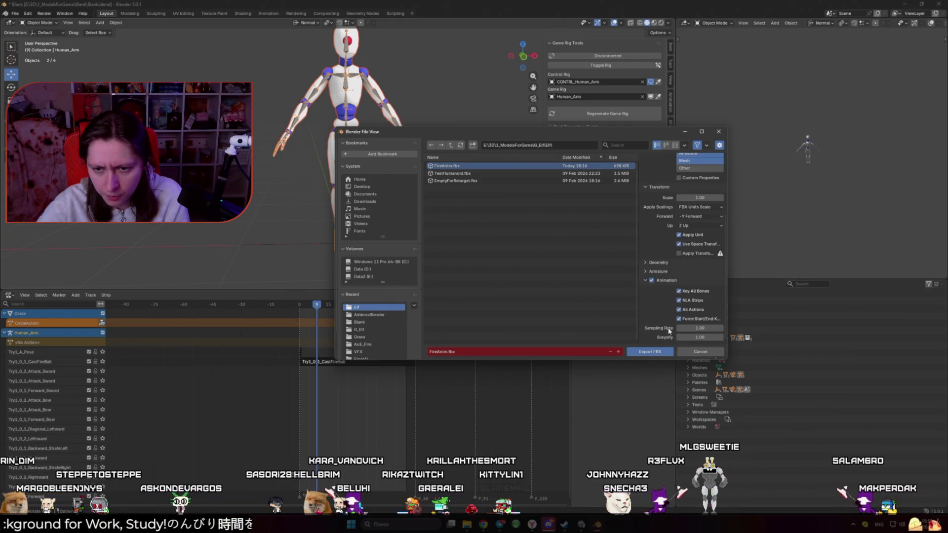
pyautogui.click(692, 337)
pyautogui.write('0.1')
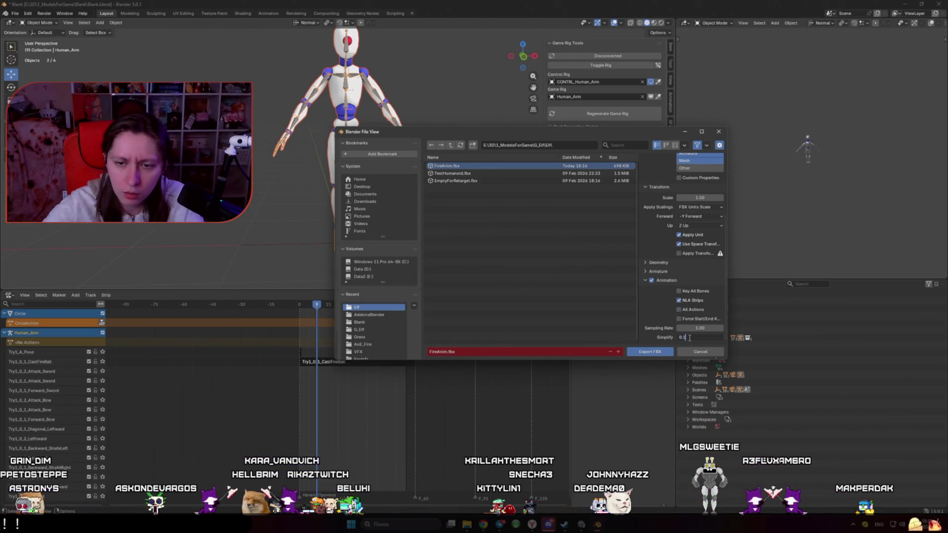
pyautogui.click(651, 353)
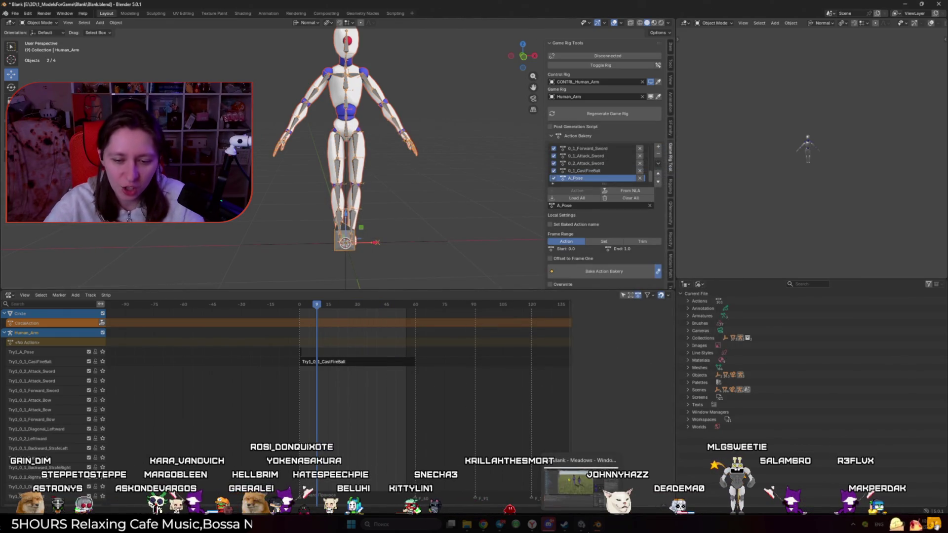
# - Delete the old FireAnim from Unity's Elfs folder and import the newly exported FBX
pyautogui.click(588, 530)
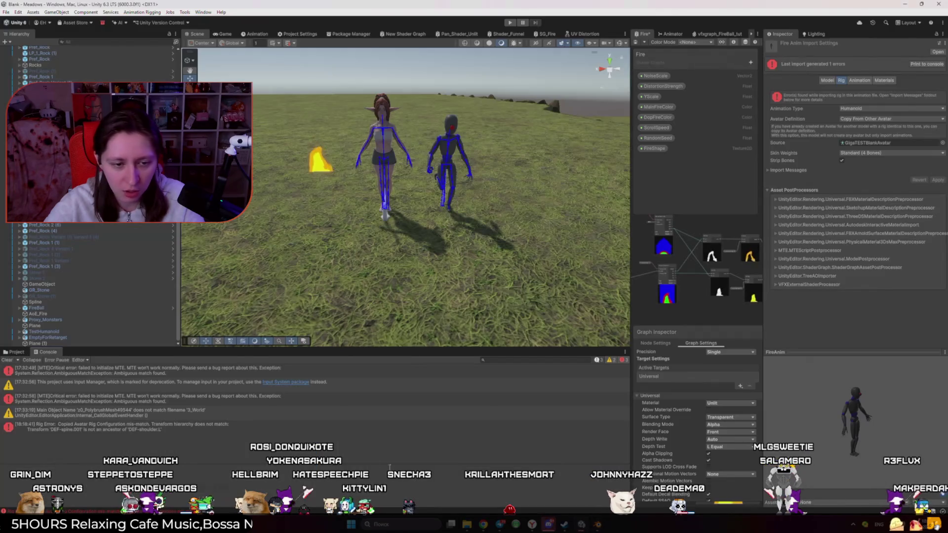
pyautogui.click(27, 352)
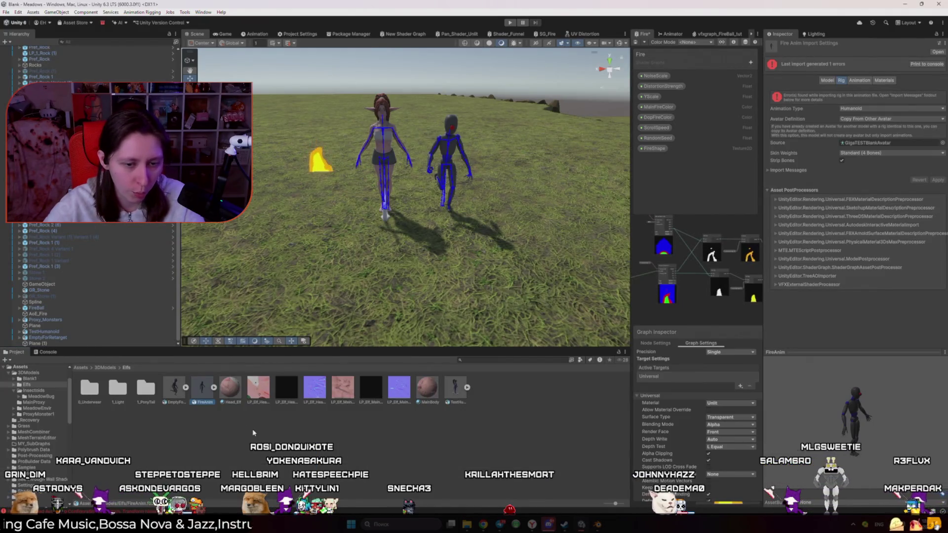
pyautogui.click(200, 390)
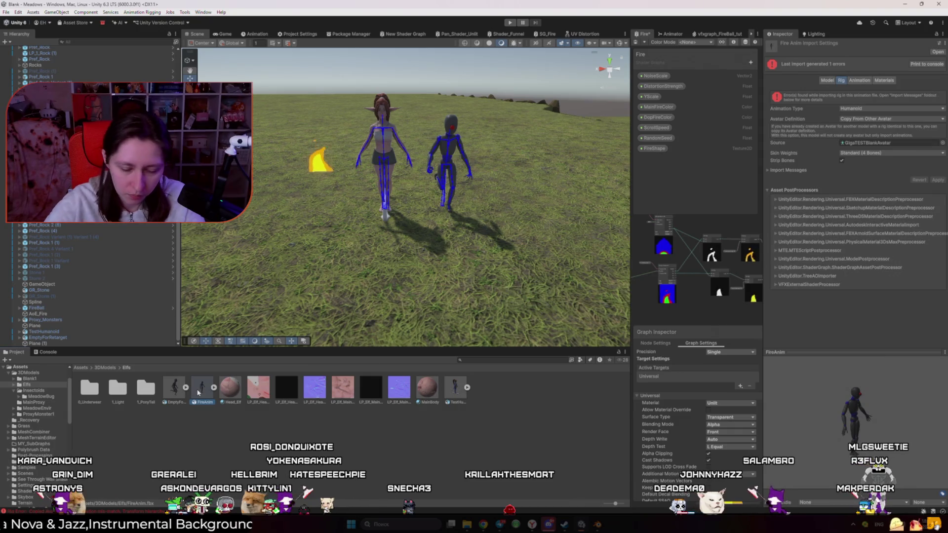
pyautogui.press('Delete')
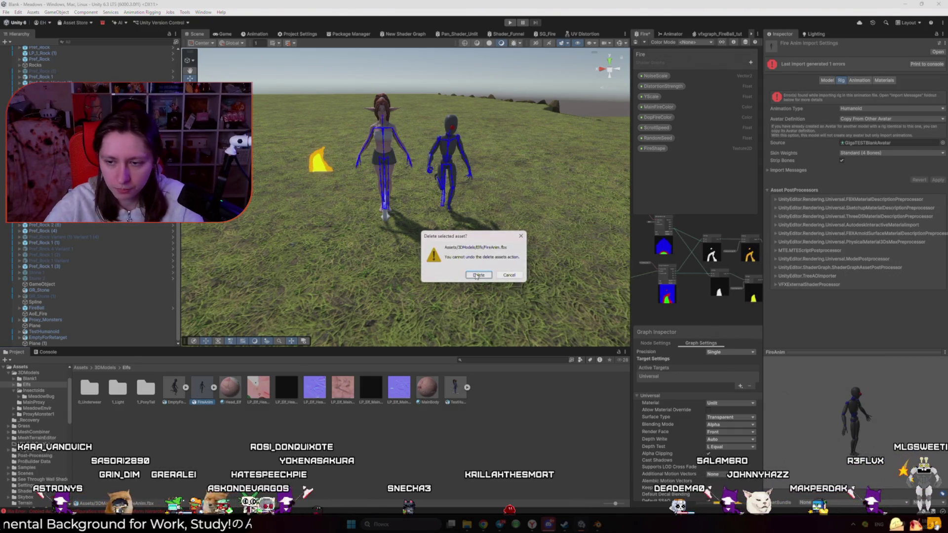
pyautogui.click(479, 275)
pyautogui.hotkey('alt', 'Tab')
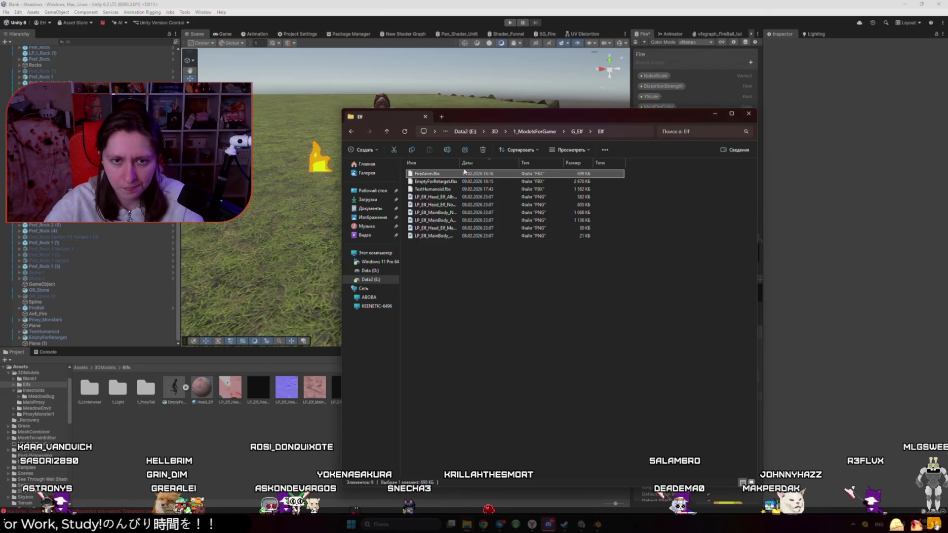
pyautogui.moveTo(419, 199)
pyautogui.mouseDown()
pyautogui.moveTo(306, 346)
pyautogui.moveTo(196, 400)
pyautogui.mouseUp()
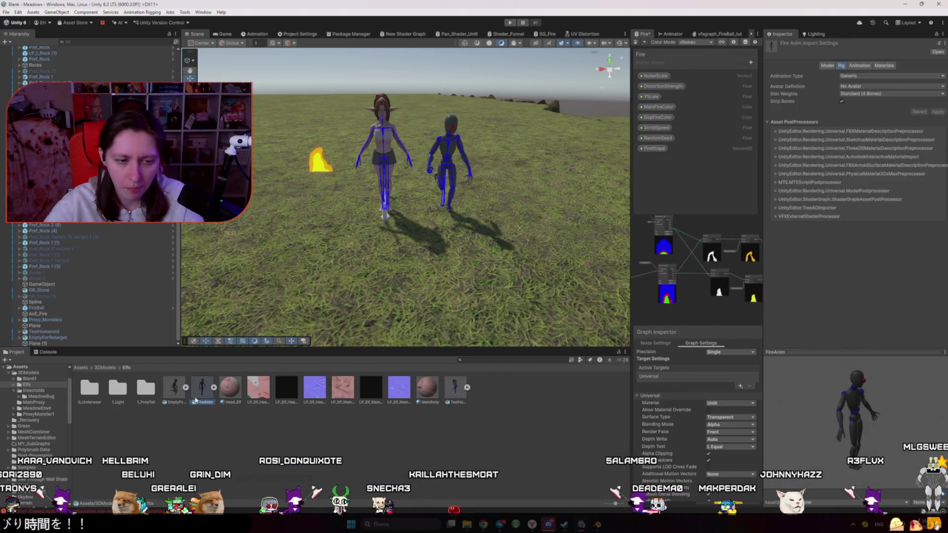
# - Give FireAnim a Humanoid rig copying GigaTESTBlankAvatar, apply it, and review the console errors
pyautogui.click(873, 87)
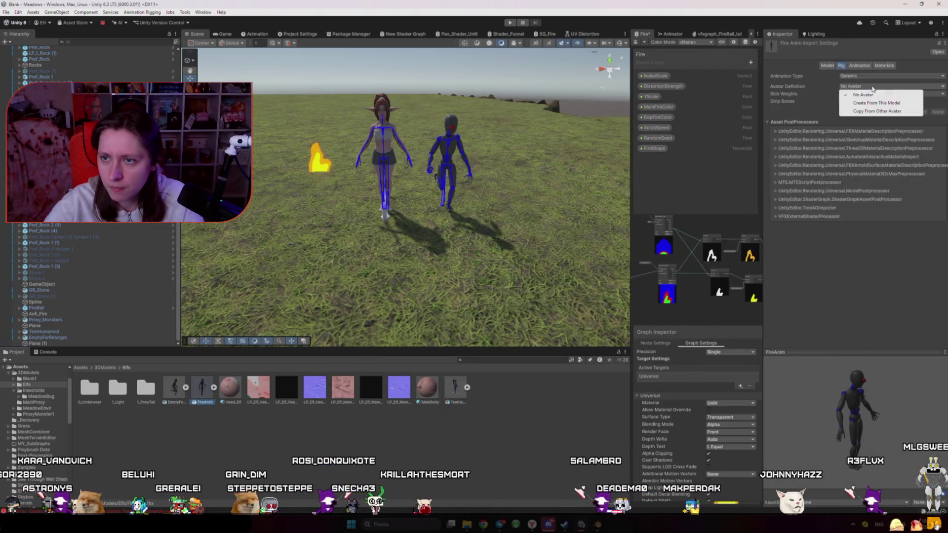
pyautogui.click(882, 111)
pyautogui.click(941, 109)
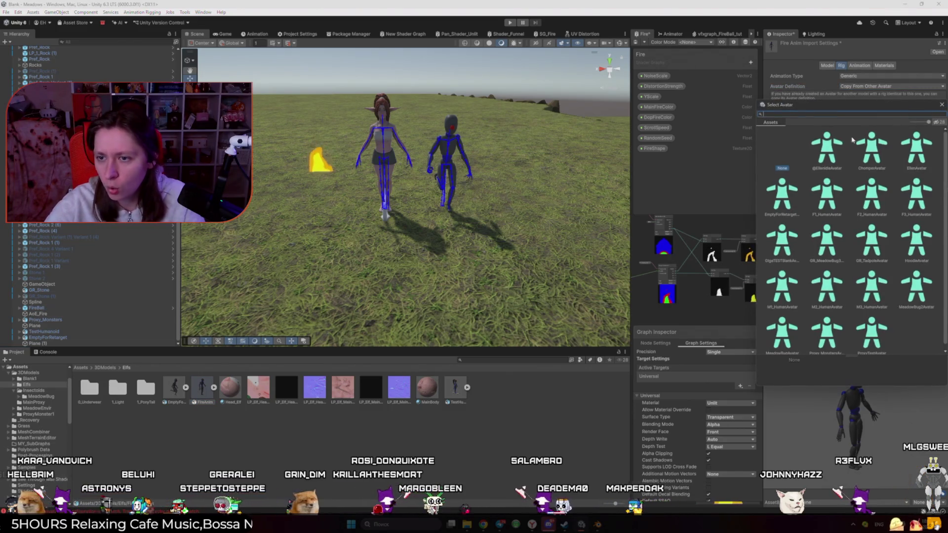
pyautogui.click(781, 241)
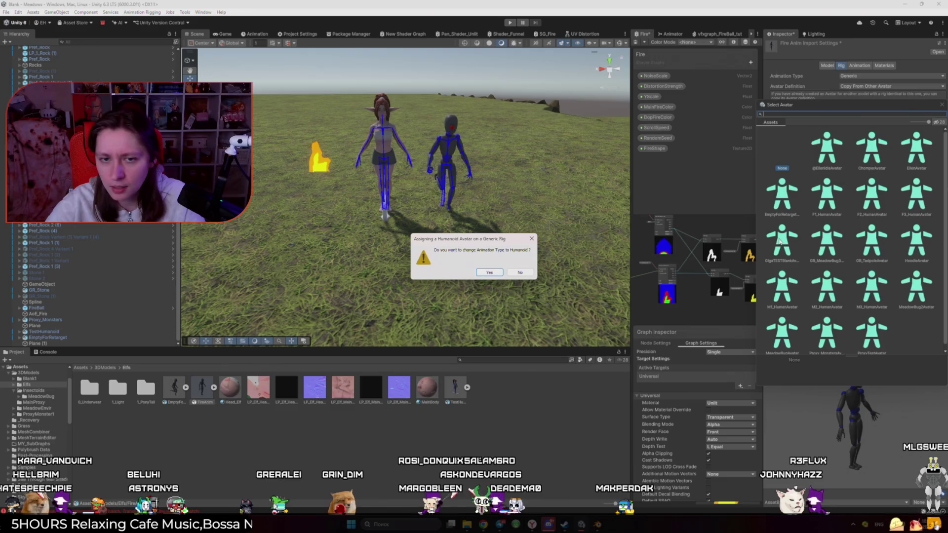
pyautogui.press('Return')
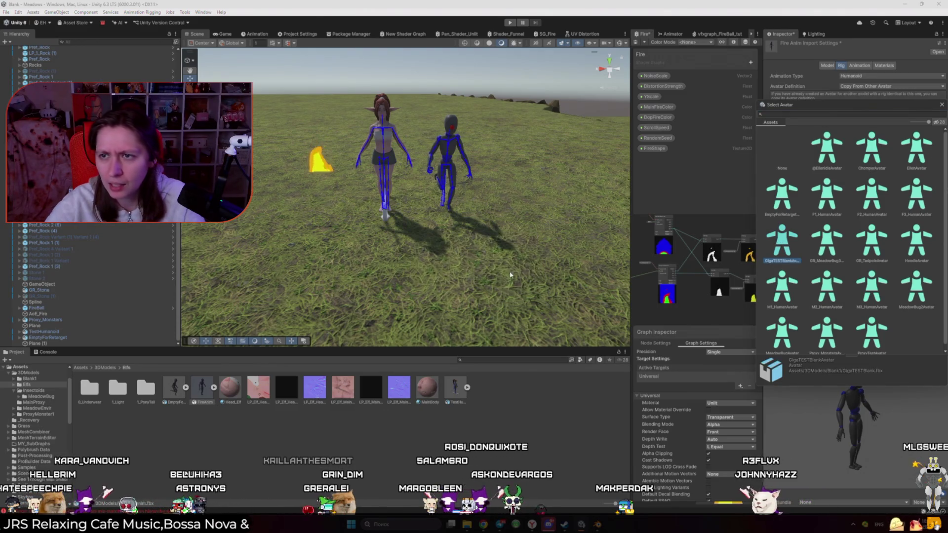
pyautogui.click(942, 104)
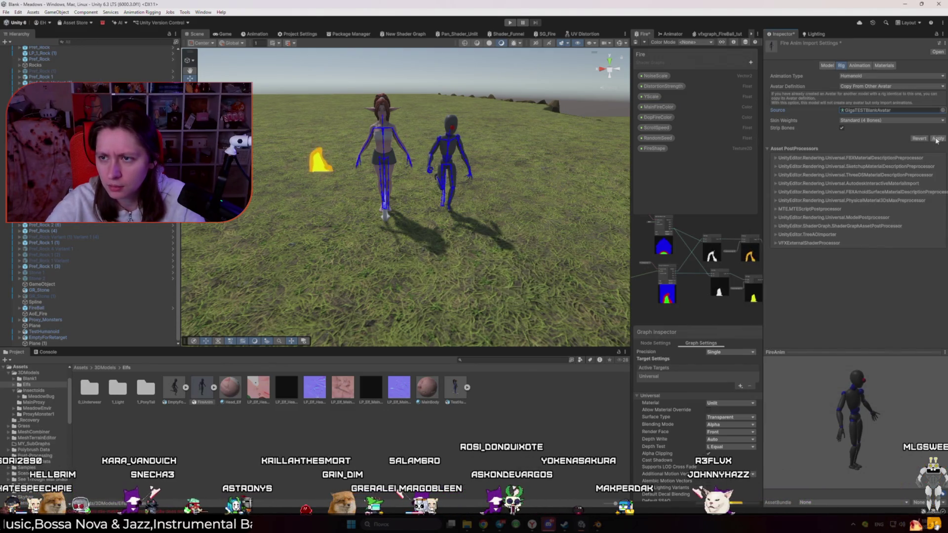
pyautogui.hotkey('ctrl', 'shift', 'c')
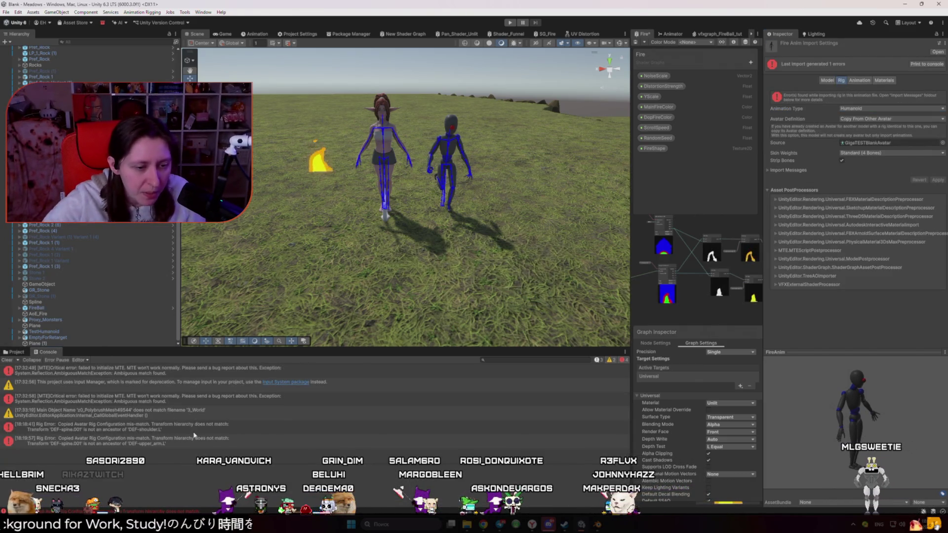
pyautogui.hotkey('alt', 'Tab')
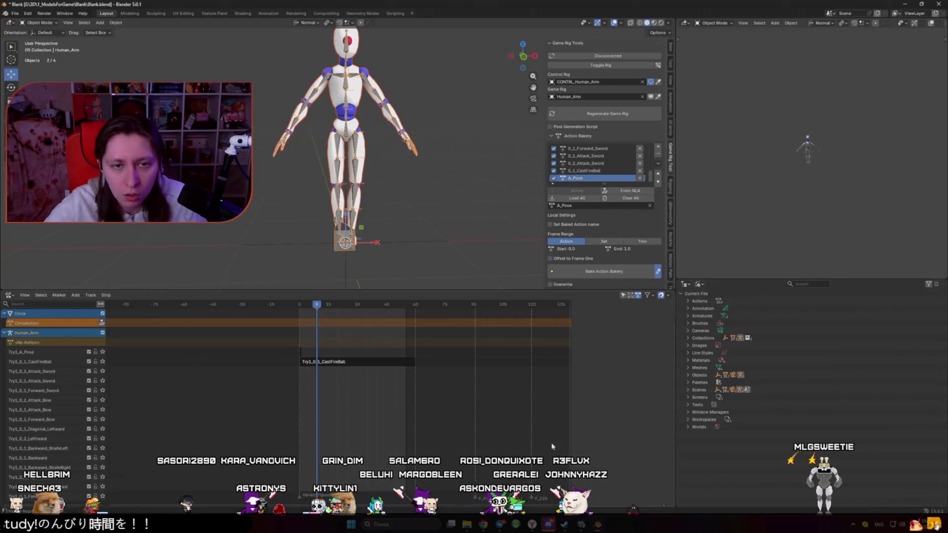
# - In Edit Mode, parent the left upper arm bone to the left shoulder with Keep Offset
pyautogui.click(346, 124)
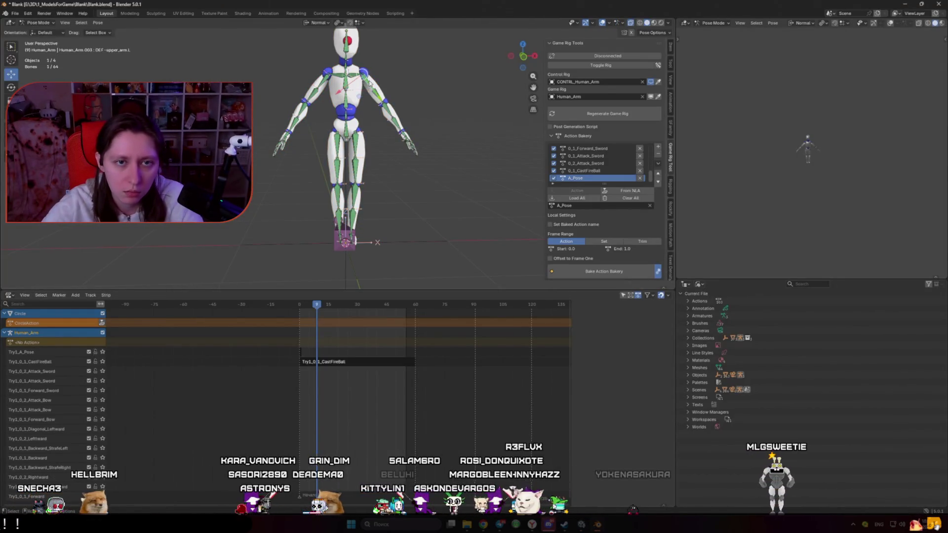
pyautogui.press('Tab')
pyautogui.scroll(5, 374, 162)
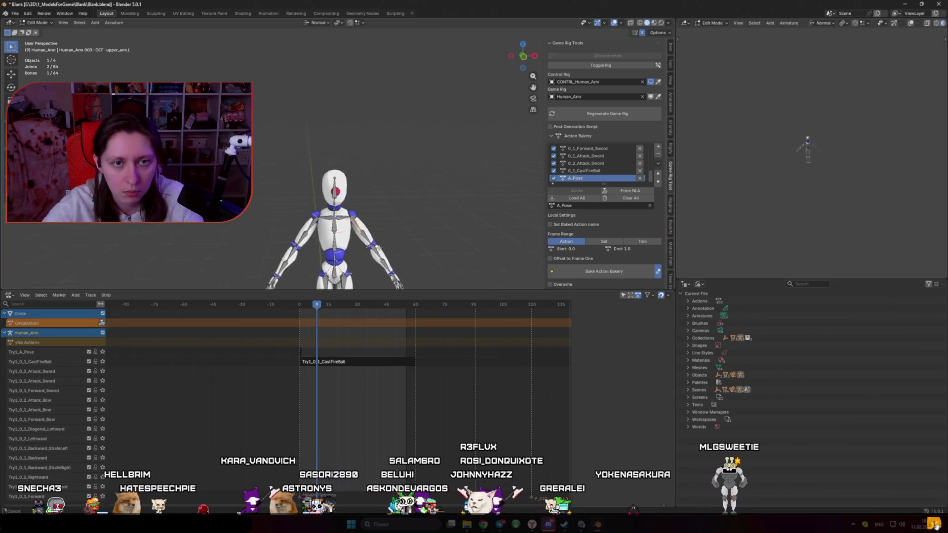
pyautogui.scroll(-5, 374, 163)
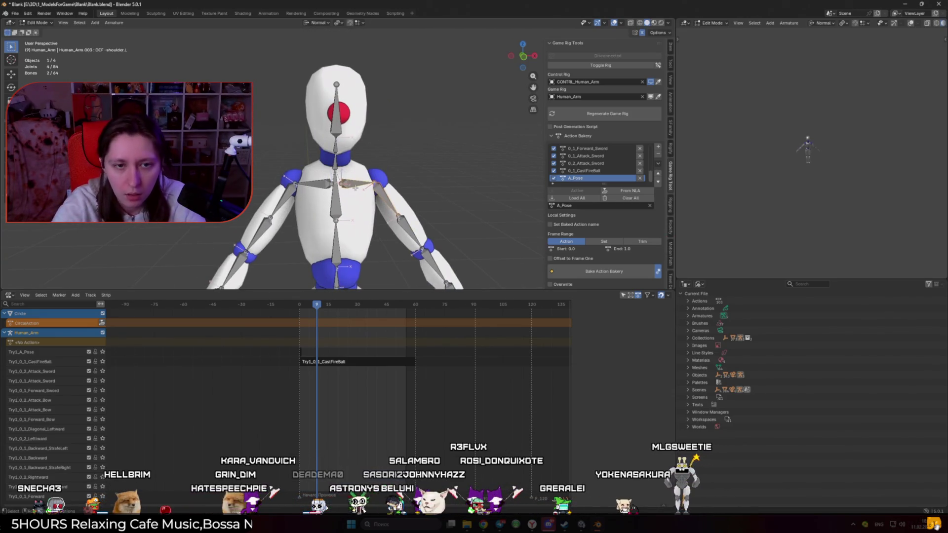
pyautogui.keyDown('shift'); pyautogui.click(355, 188); pyautogui.keyUp('shift')
pyautogui.hotkey('ctrl', 'p')
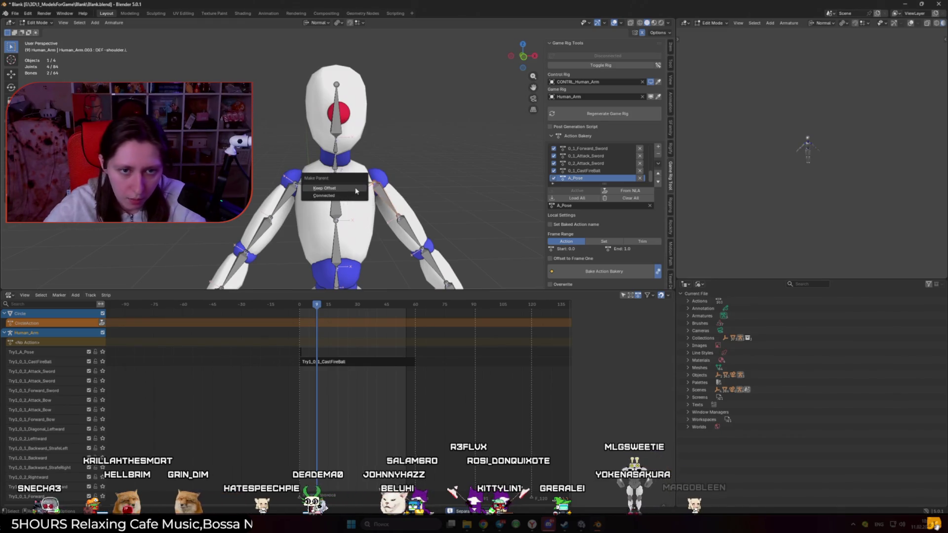
pyautogui.click(340, 196)
# - Re-parent the left upper arm to the left shoulder as Connected and inspect the rig
pyautogui.click(381, 193)
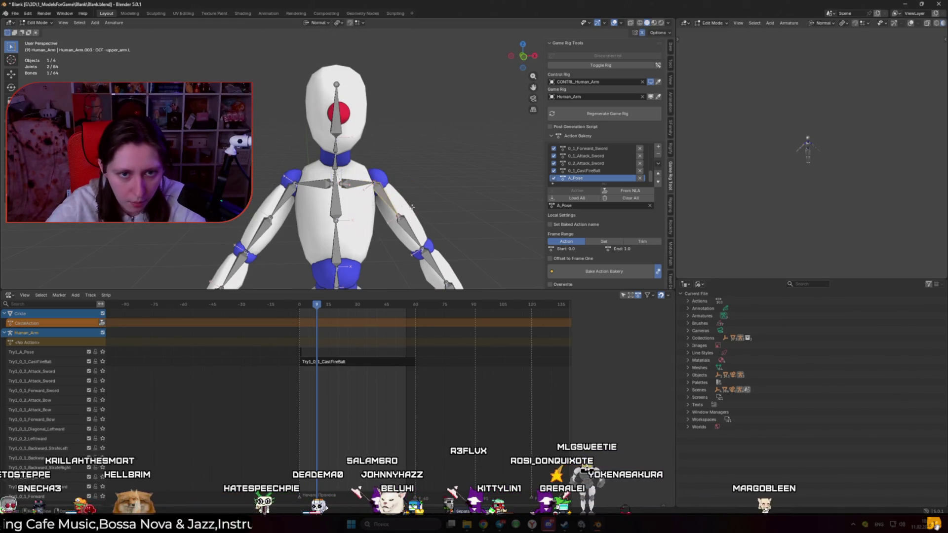
pyautogui.keyDown('shift'); pyautogui.click(362, 184); pyautogui.keyUp('shift')
pyautogui.hotkey('ctrl', 'p')
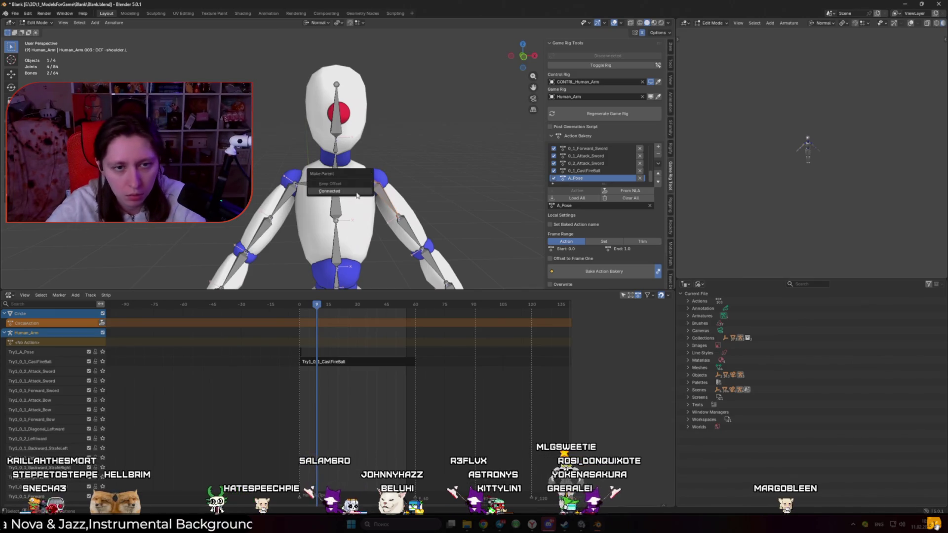
pyautogui.click(346, 183)
pyautogui.press('Tab')
pyautogui.scroll(-5, 370, 191)
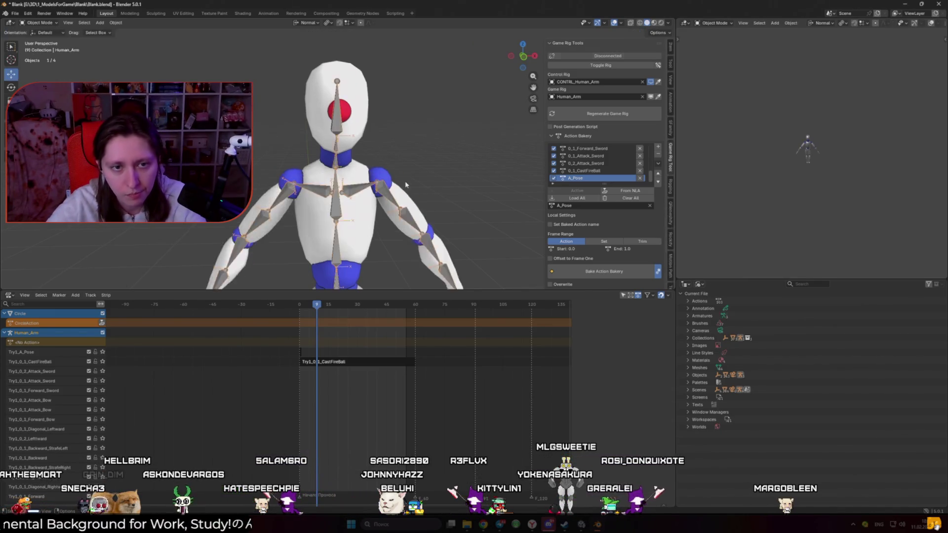
pyautogui.scroll(2, 369, 150)
pyautogui.press('Tab')
pyautogui.moveTo(360, 131)
pyautogui.mouseDown()
pyautogui.moveTo(526, 123)
pyautogui.moveTo(395, 131)
pyautogui.mouseUp()
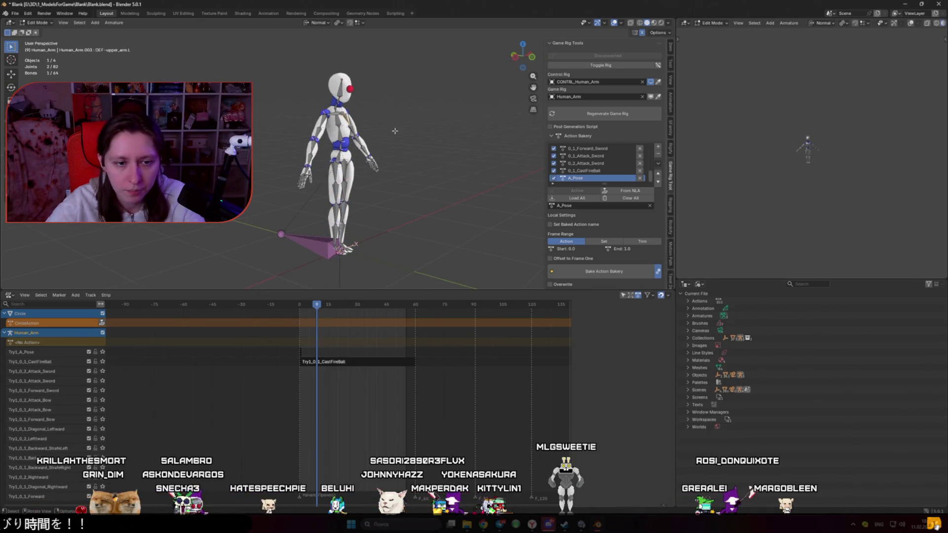
pyautogui.press('Tab')
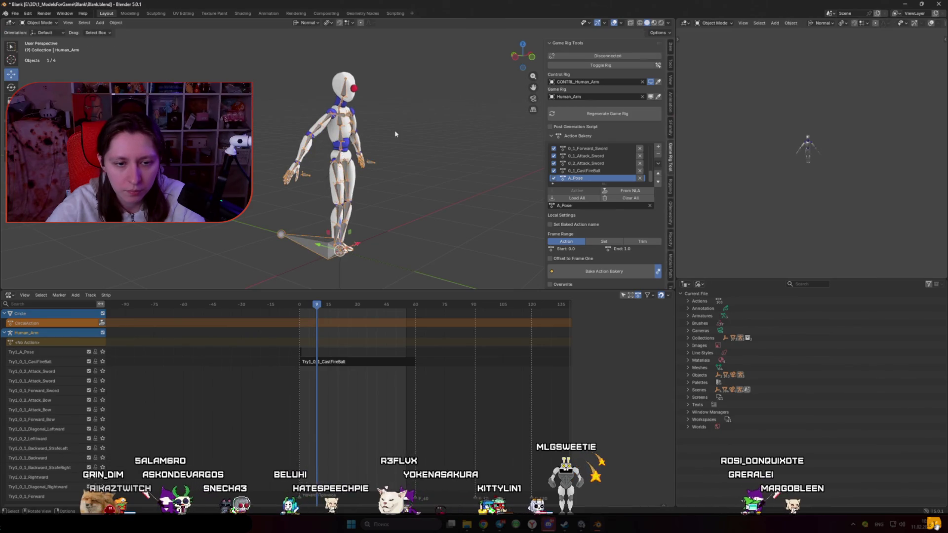
# - Play back the animation, return to the start frame, and select the Try1_0_1_CastFireBall strip
pyautogui.press('space')
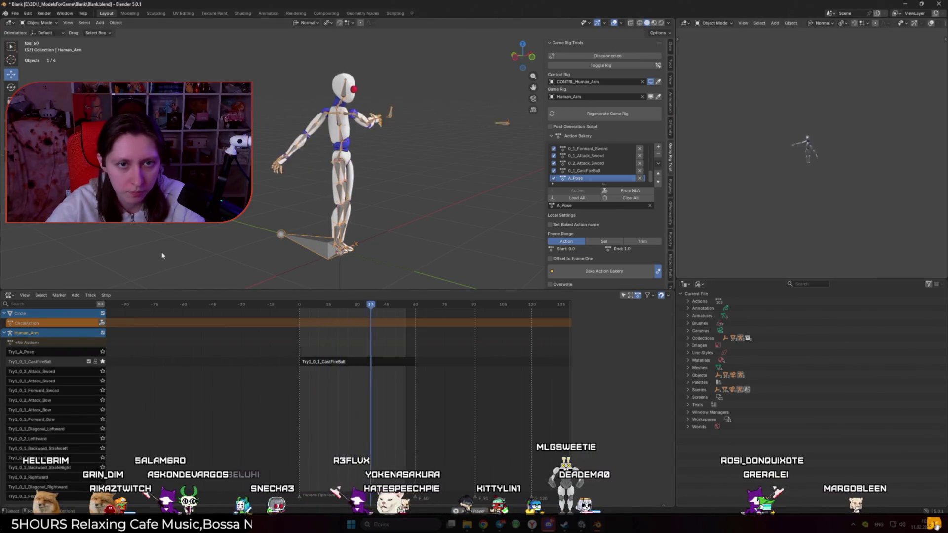
pyautogui.press('space')
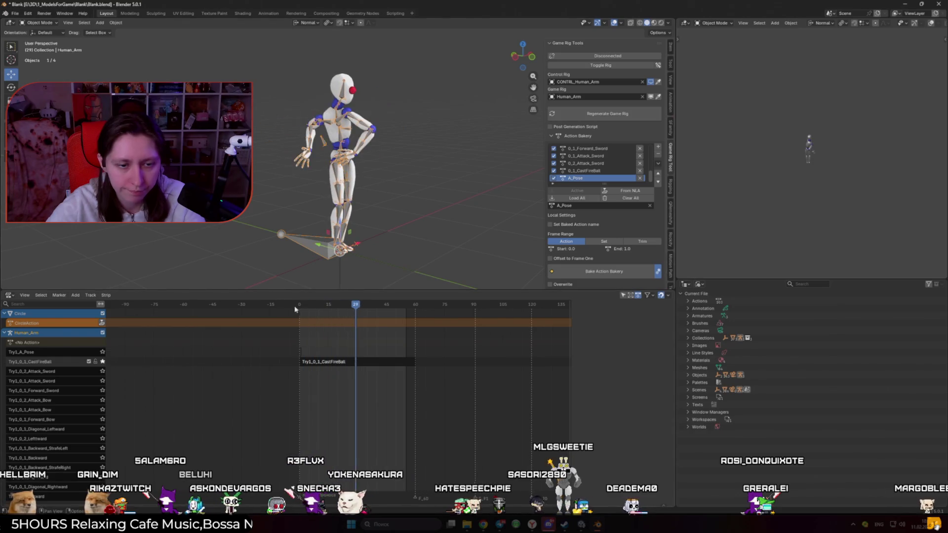
pyautogui.click(298, 305)
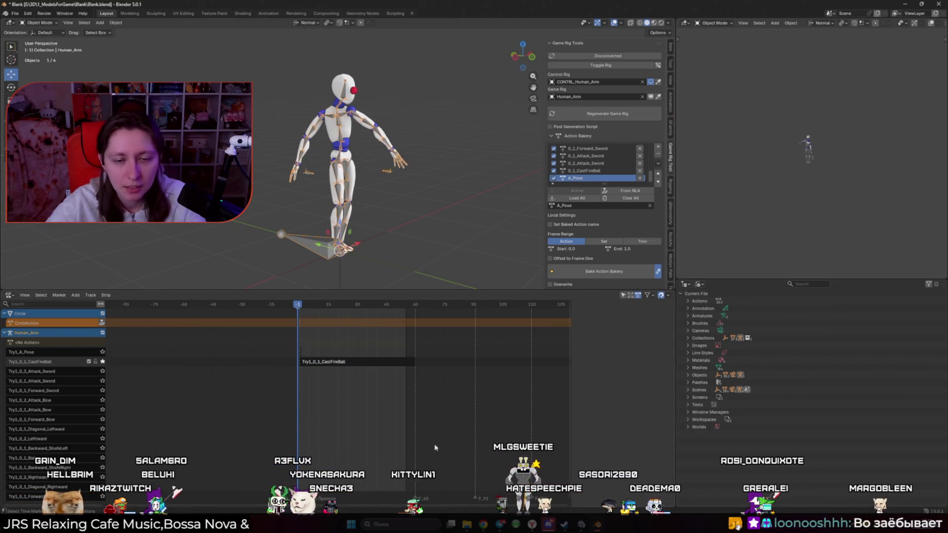
pyautogui.click(325, 368)
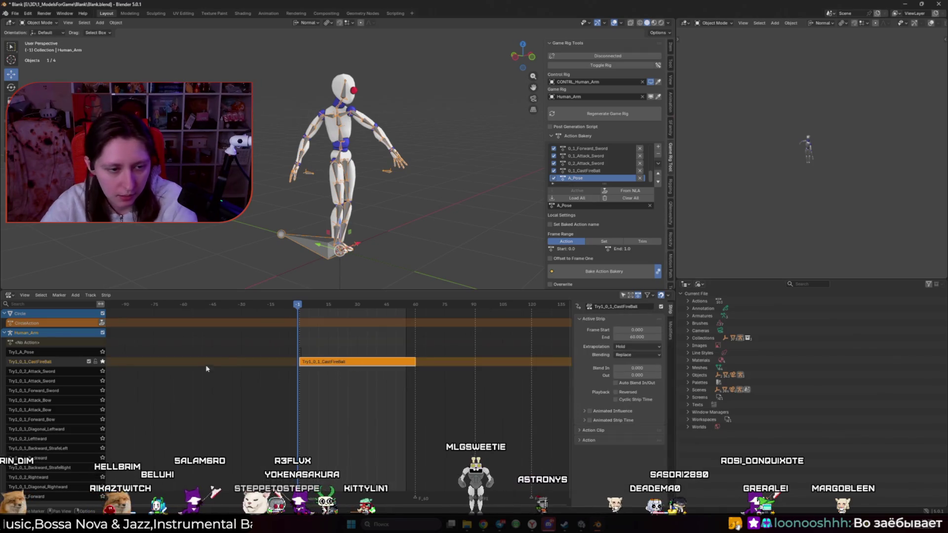
# - Select the baked Try1 actions, including Try1_A_Pose, in the Outliner and delete them
pyautogui.click(102, 367)
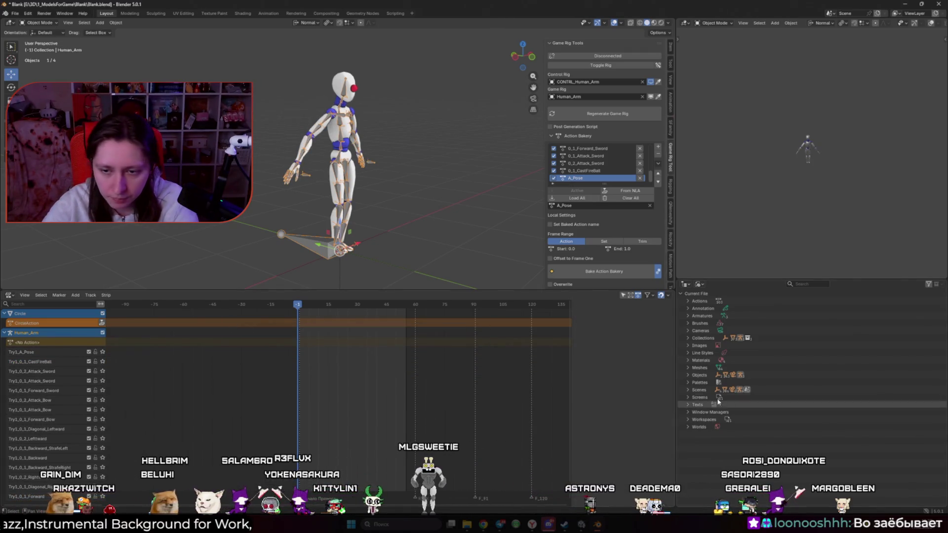
pyautogui.click(689, 302)
pyautogui.scroll(-2, 759, 375)
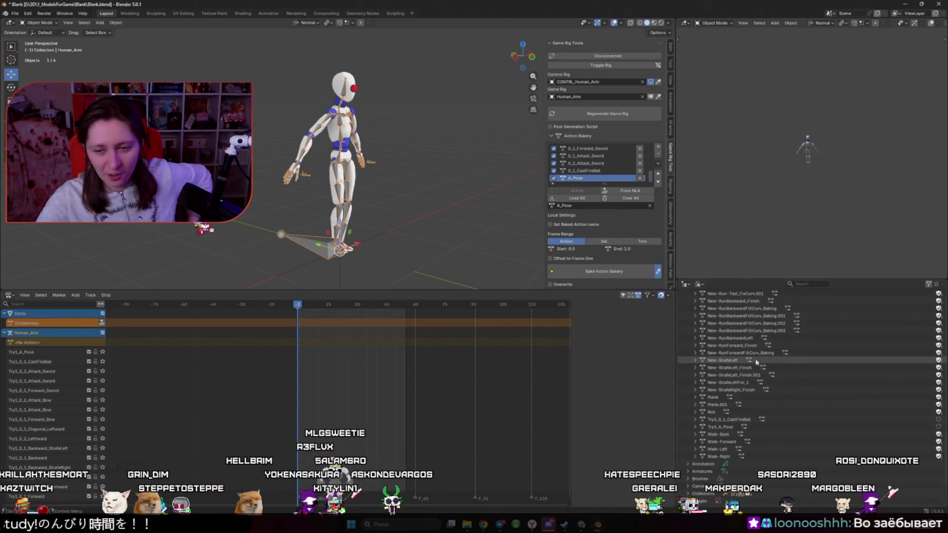
pyautogui.scroll(-10, 751, 379)
pyautogui.scroll(-2, 748, 378)
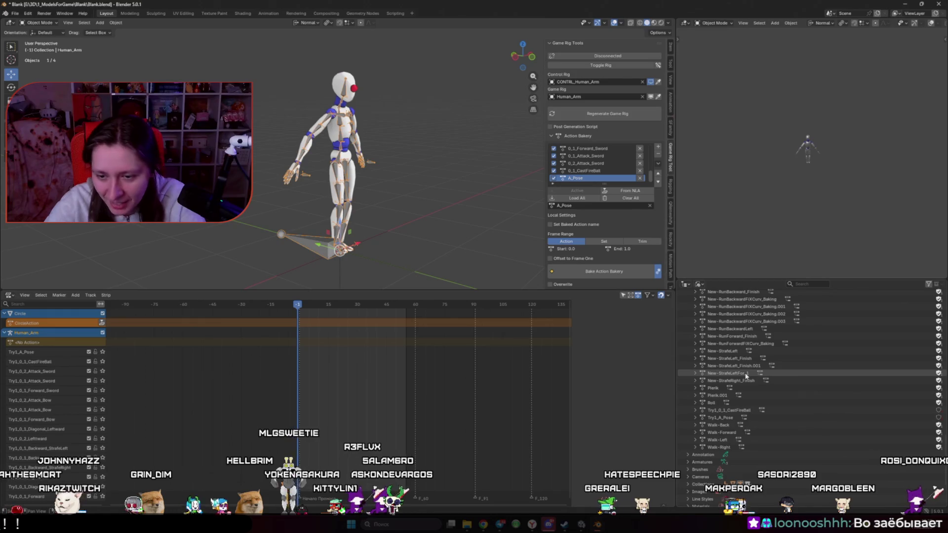
pyautogui.scroll(8, 741, 409)
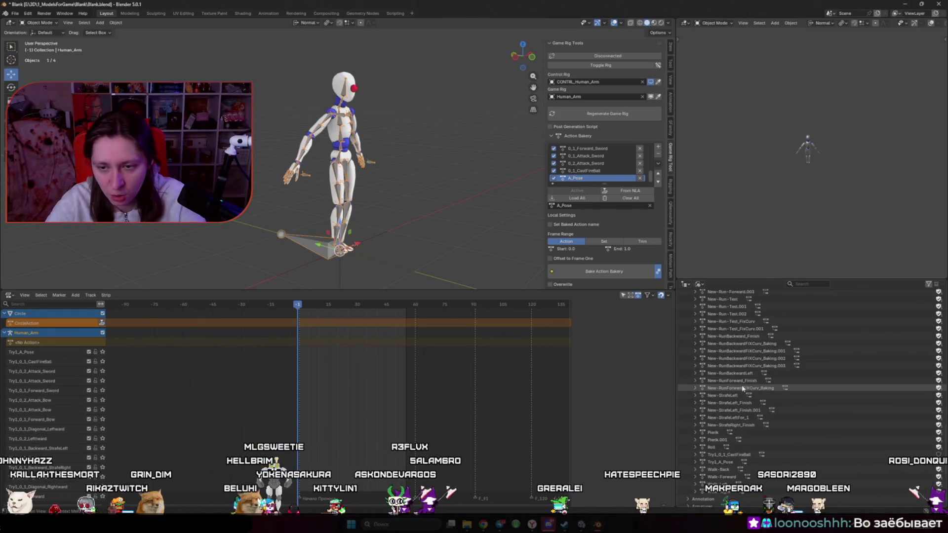
pyautogui.click(729, 454)
pyautogui.keyDown('ctrl'); pyautogui.click(725, 463); pyautogui.keyUp('ctrl')
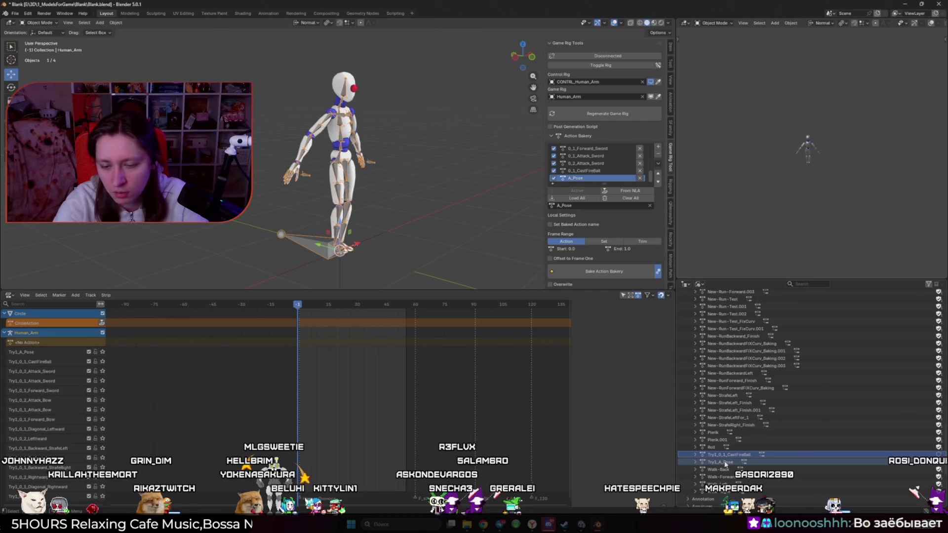
pyautogui.rightClick(726, 463)
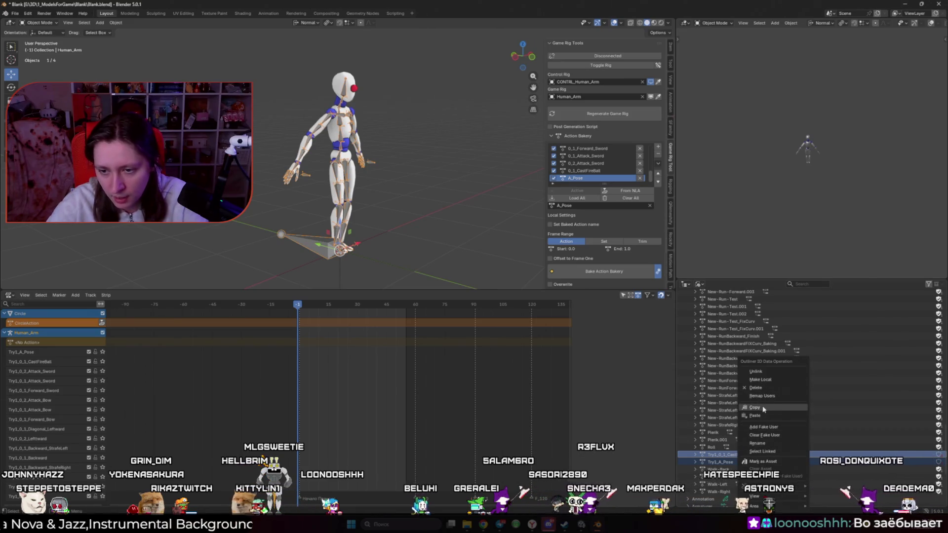
pyautogui.click(763, 389)
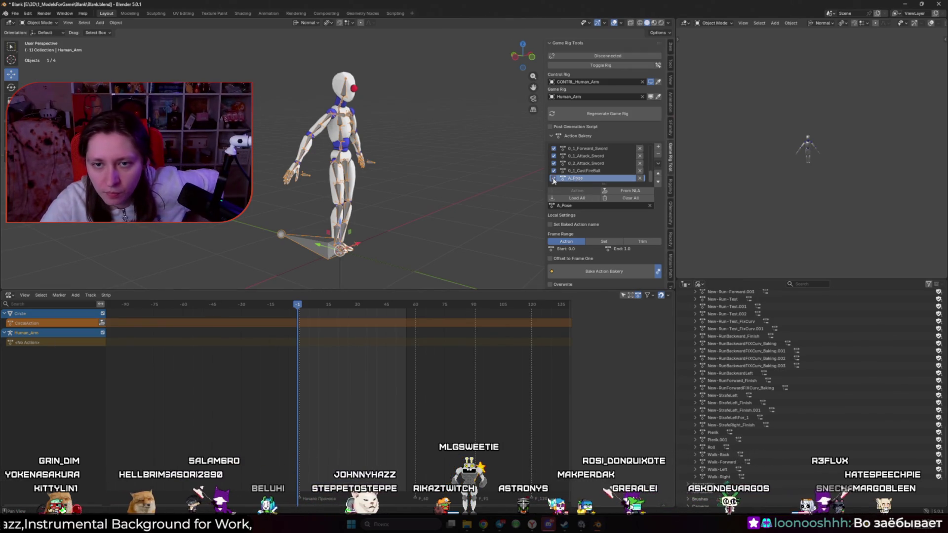
# - Exclude the other actions in Action Bakery and bake A_Pose and CastFireBall into new Try1 tracks
pyautogui.click(554, 171)
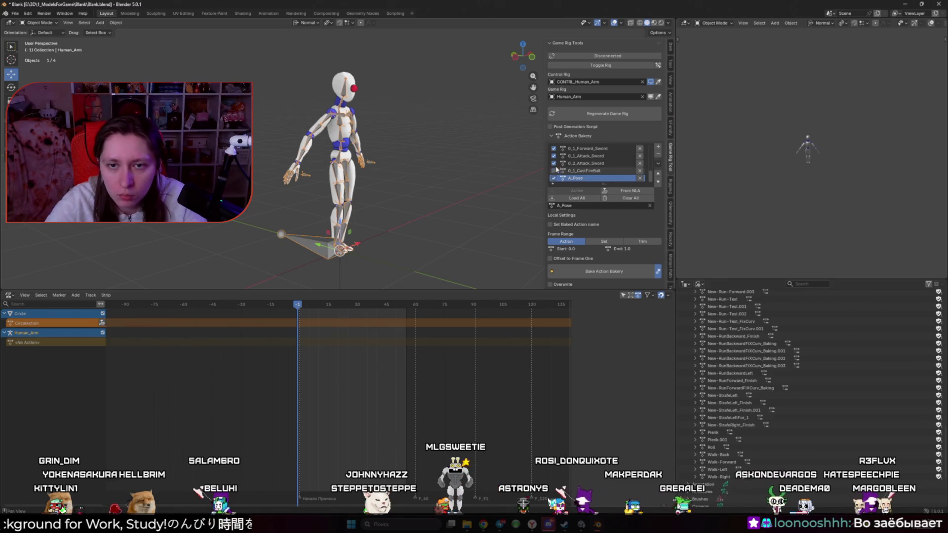
pyautogui.scroll(-5, 553, 163)
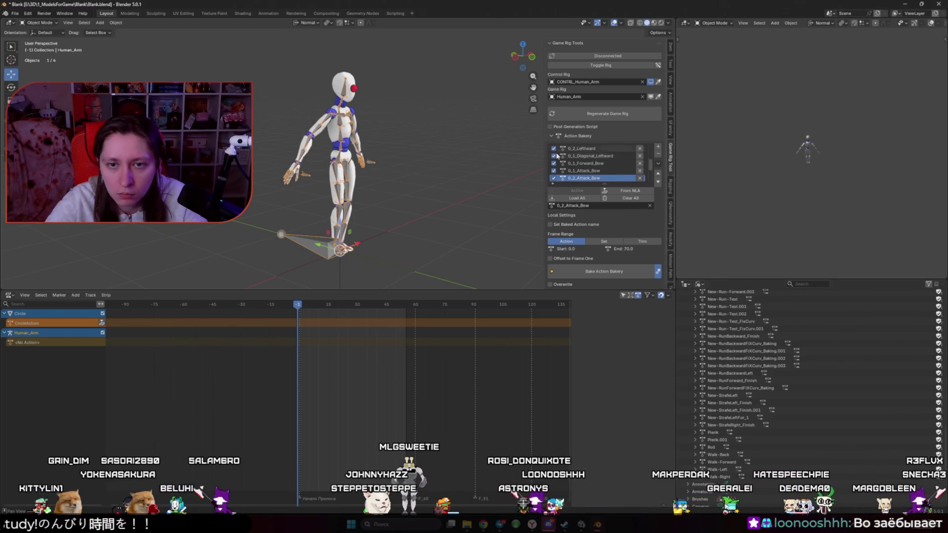
pyautogui.scroll(-3, 555, 179)
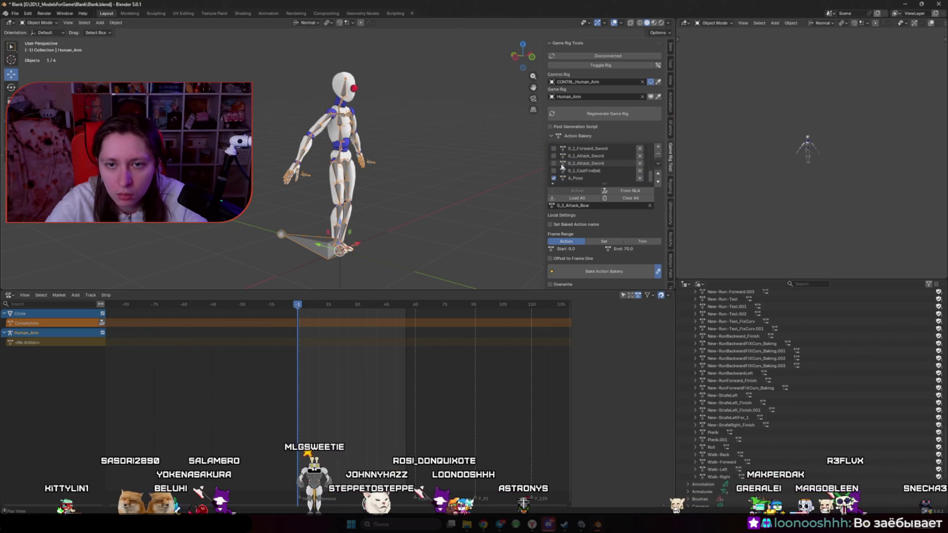
pyautogui.click(624, 273)
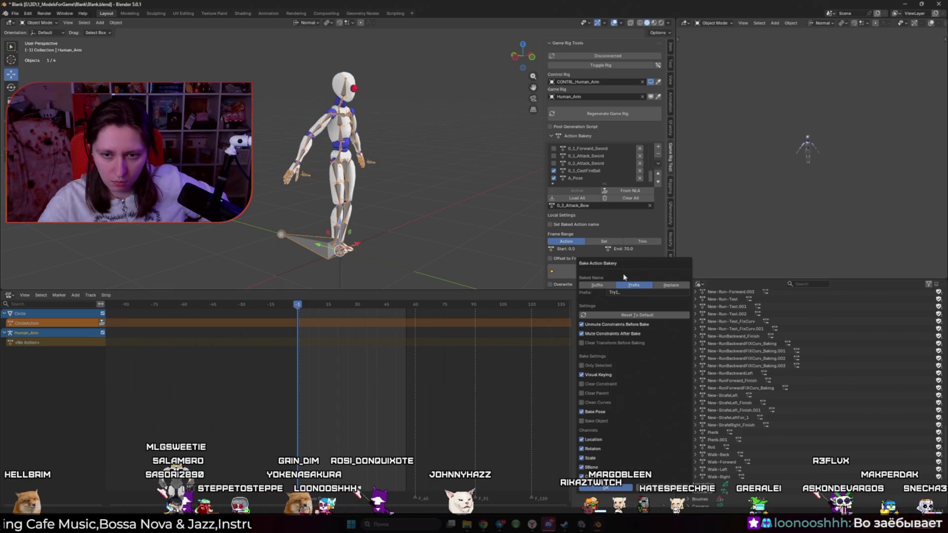
pyautogui.click(618, 492)
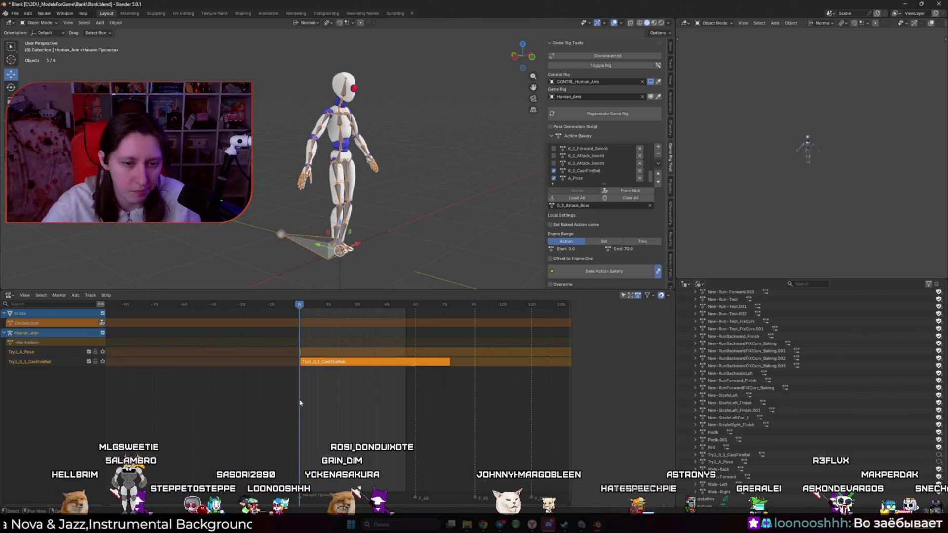
# - Solo the Try1_0_1_CastFireBall track to play the fireball cast, then make the Blank mesh active
pyautogui.click(102, 362)
pyautogui.press('space')
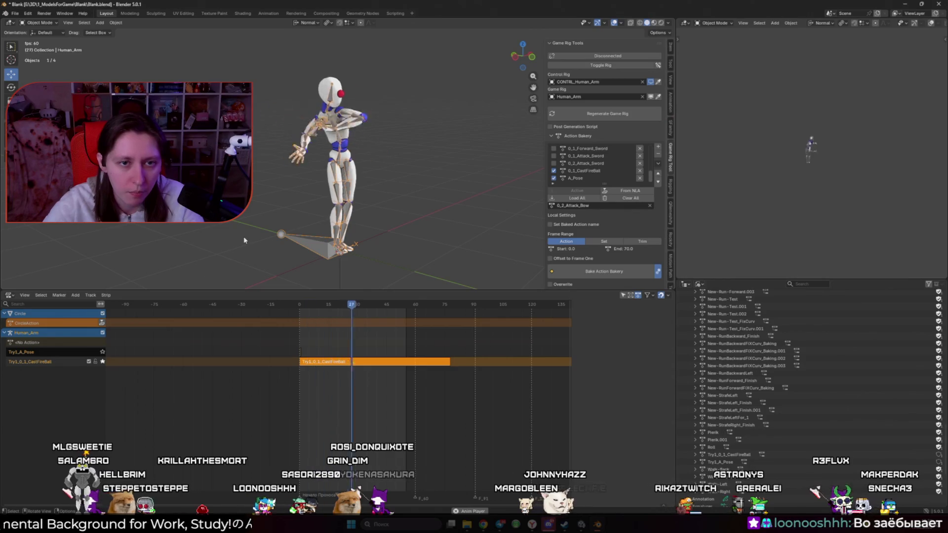
pyautogui.click(102, 361)
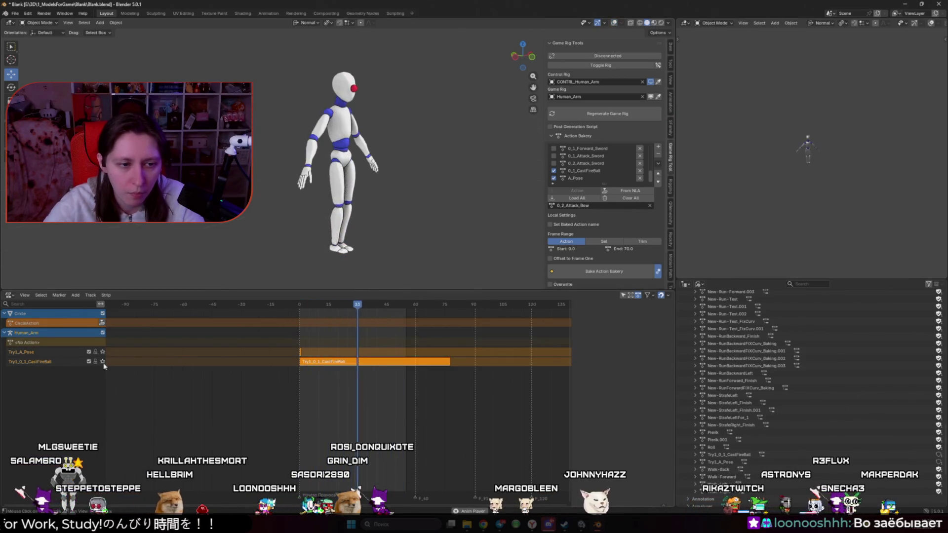
pyautogui.hotkey('shift', 'alt', 'z')
pyautogui.scroll(2, 367, 204)
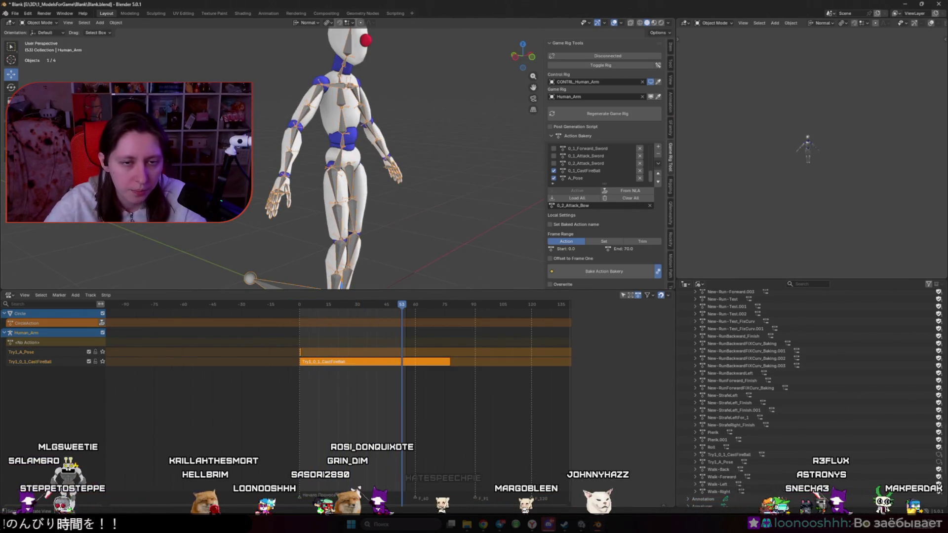
pyautogui.keyDown('shift'); pyautogui.click(361, 201); pyautogui.keyUp('shift')
pyautogui.click(15, 13)
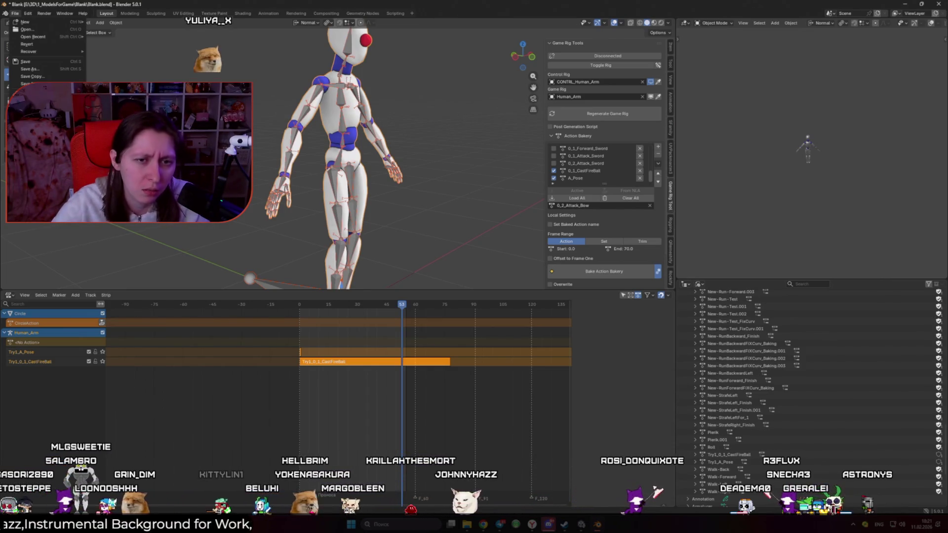
# - Export the selected character and rig as FBX, overwriting FireAnim.fbx
pyautogui.click(113, 163)
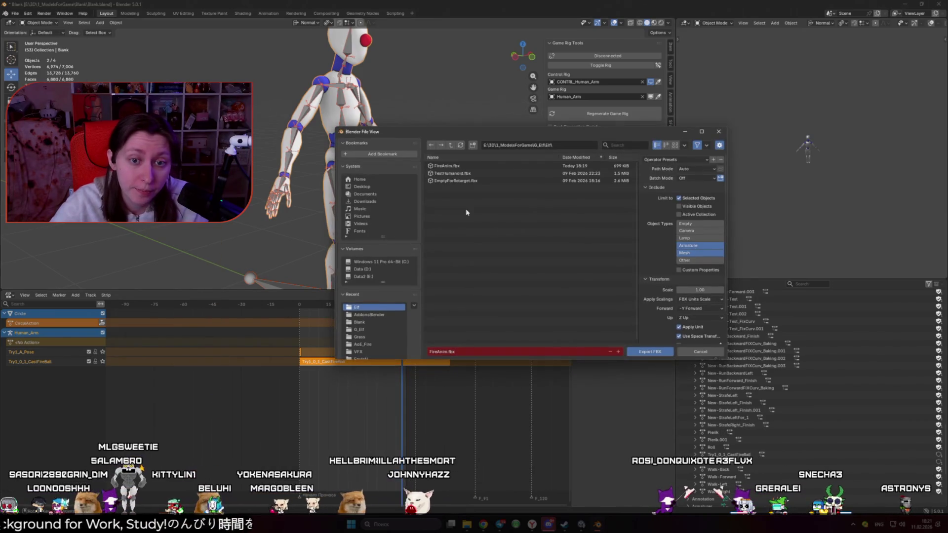
pyautogui.click(471, 167)
pyautogui.scroll(-2, 672, 242)
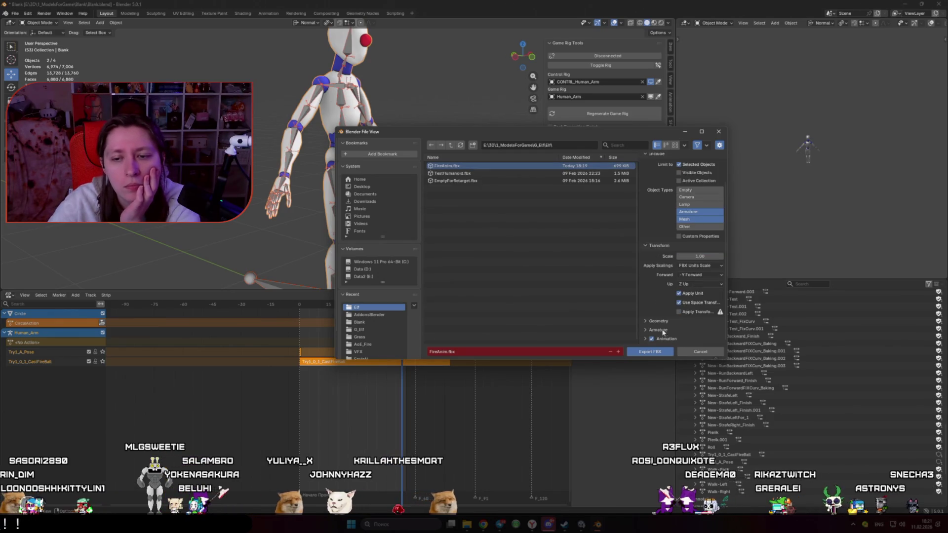
pyautogui.scroll(-3, 660, 340)
pyautogui.click(661, 353)
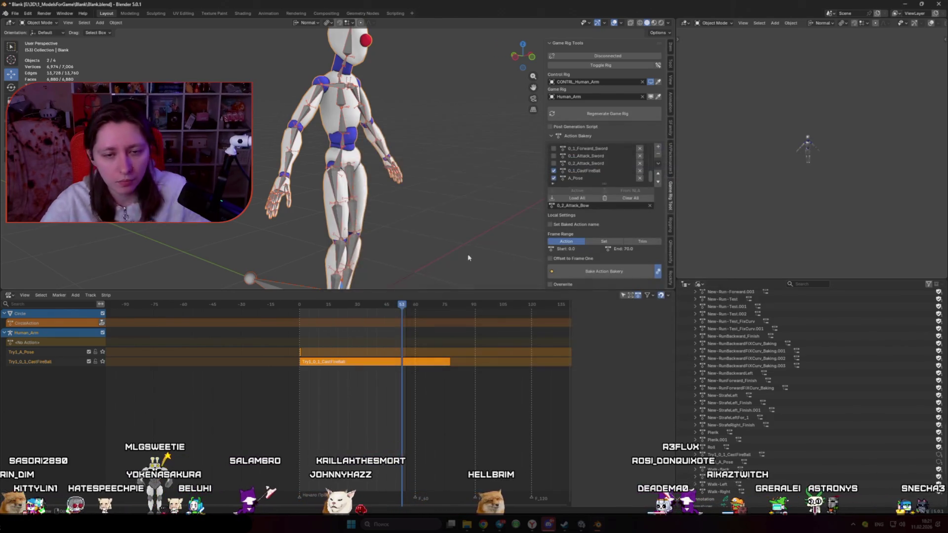
# - Select the DEF-thigh.L bone in edit mode, then return to Unity's project assets
pyautogui.hotkey('alt', 'Tab')
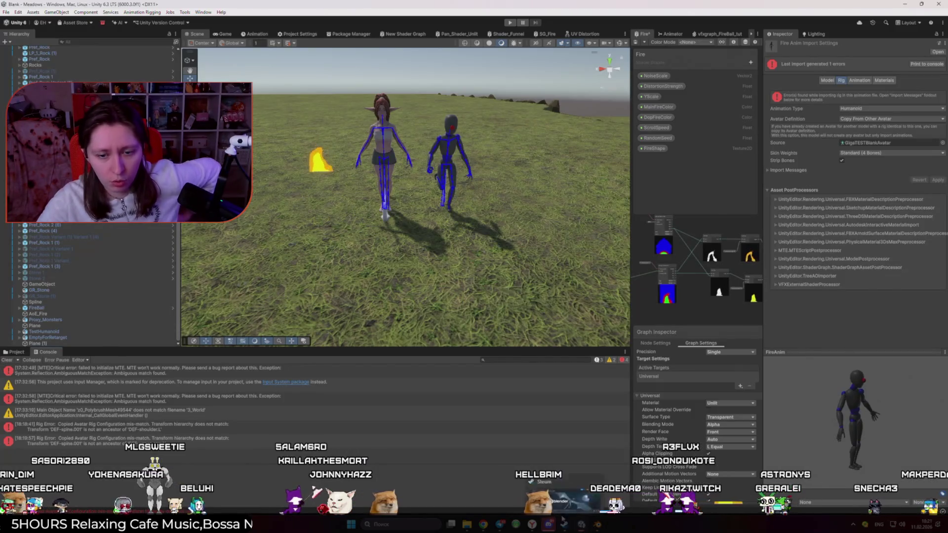
pyautogui.hotkey('alt', 'Tab')
pyautogui.scroll(5, 322, 226)
pyautogui.scroll(3, 322, 225)
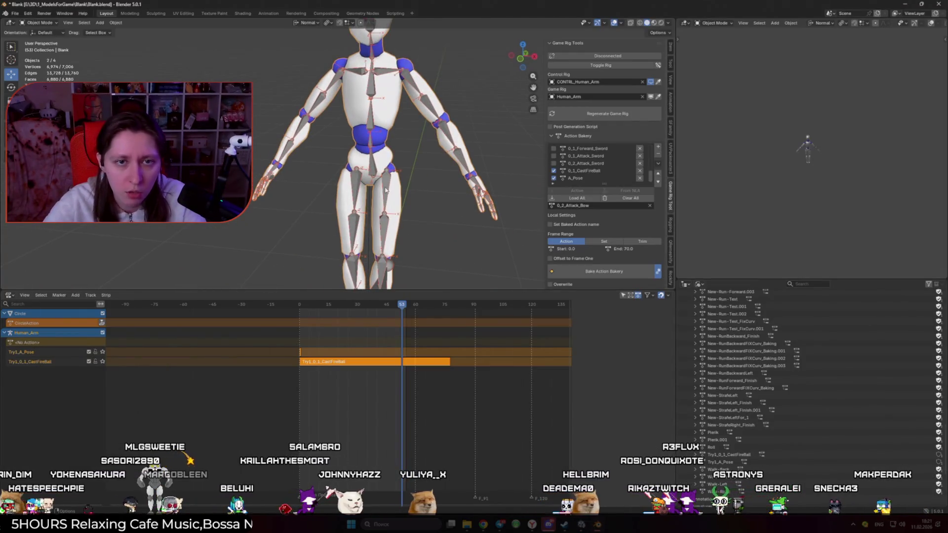
pyautogui.press('Tab')
pyautogui.click(406, 199)
pyautogui.press('Tab')
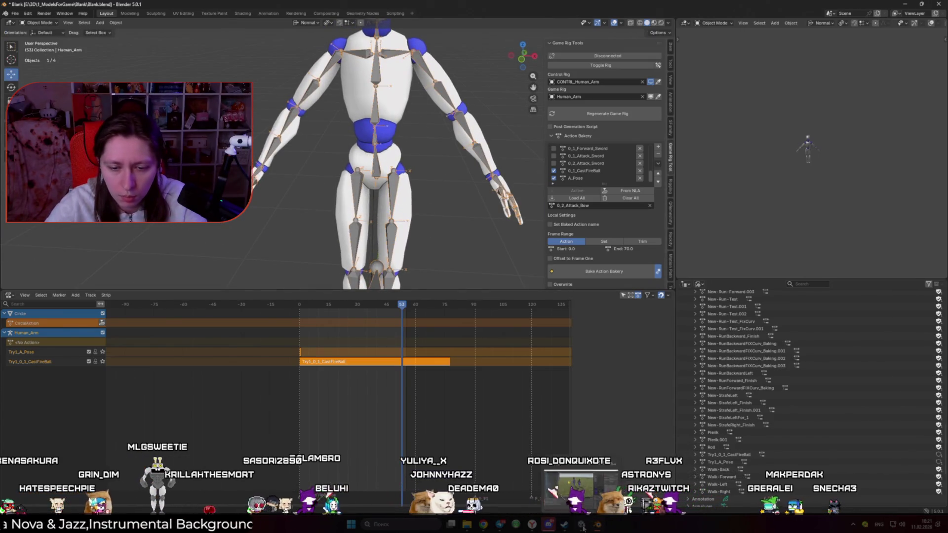
pyautogui.hotkey('alt', 'Tab')
pyautogui.click(17, 352)
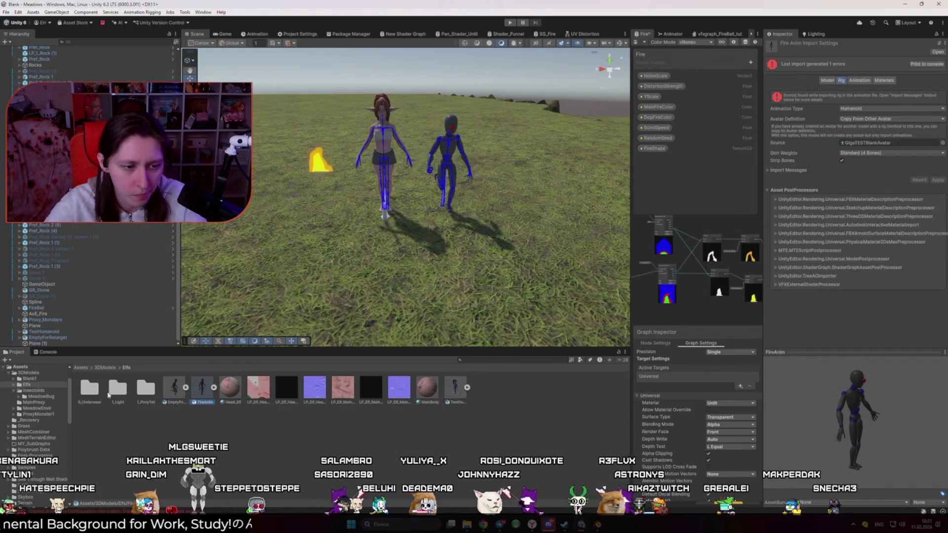
# - Delete the old FireAnim asset and import the new FireAnim.fbx into the Elfs folder
pyautogui.press('Delete')
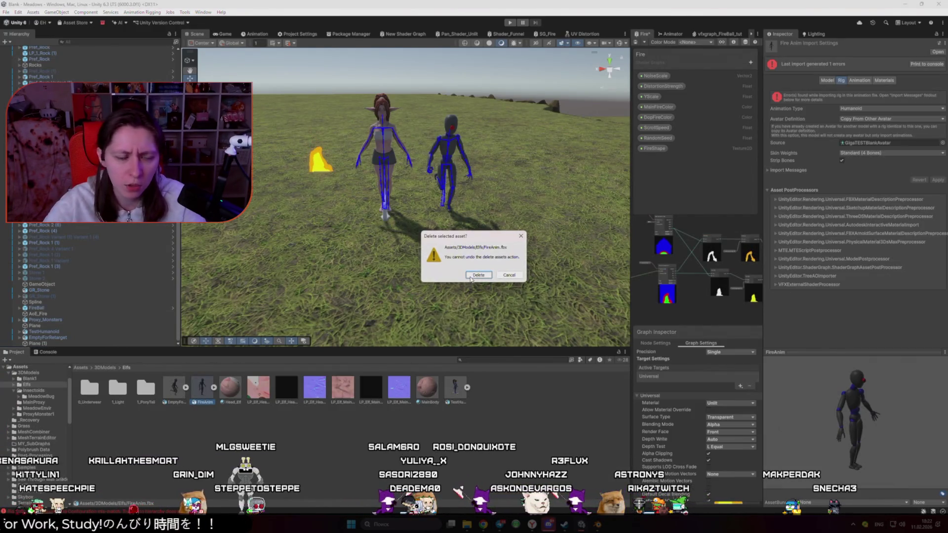
pyautogui.press('Return')
pyautogui.hotkey('alt', 'Tab')
pyautogui.moveTo(428, 173)
pyautogui.mouseDown()
pyautogui.moveTo(365, 316)
pyautogui.moveTo(228, 464)
pyautogui.mouseUp()
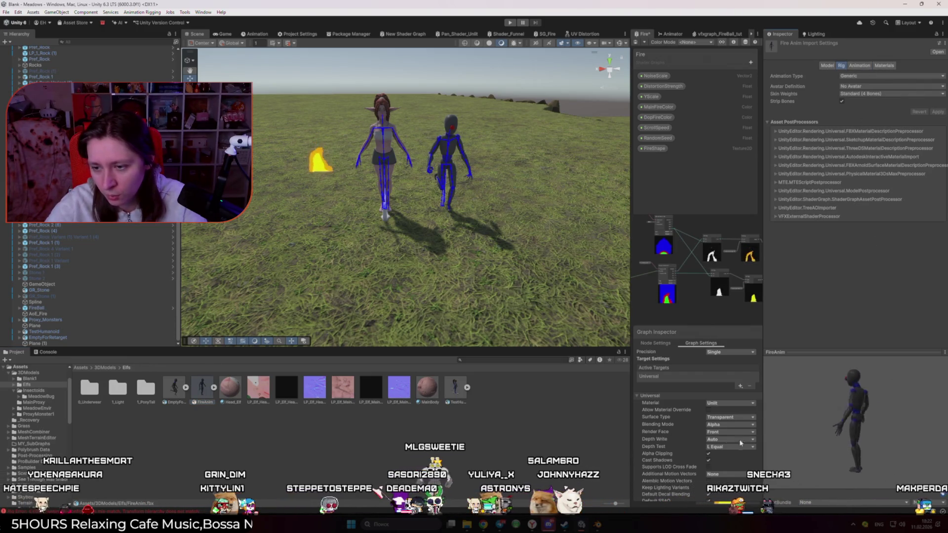
# - Set FireAnim's rig to Humanoid copying GigaTESTBlankAvatar, apply, and review the Console errors
pyautogui.click(859, 76)
pyautogui.click(868, 109)
pyautogui.click(870, 86)
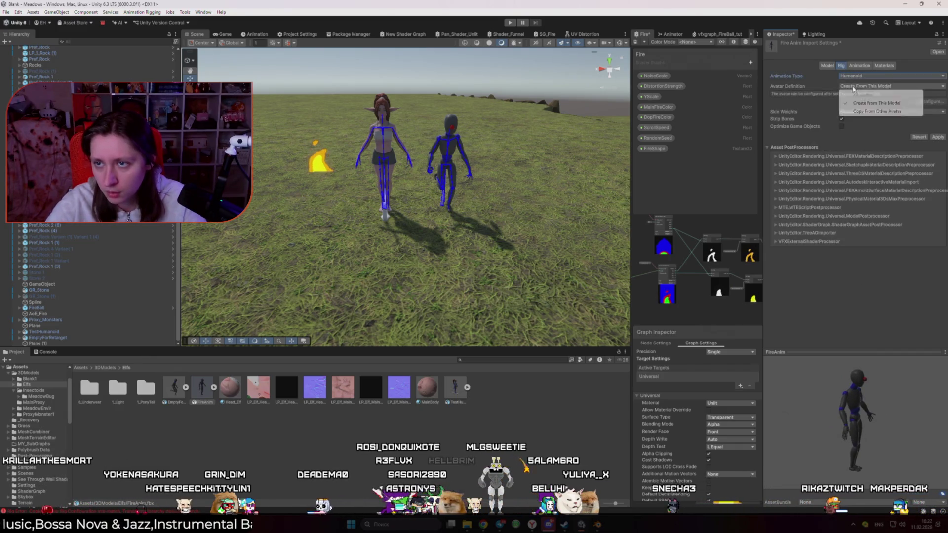
pyautogui.click(870, 95)
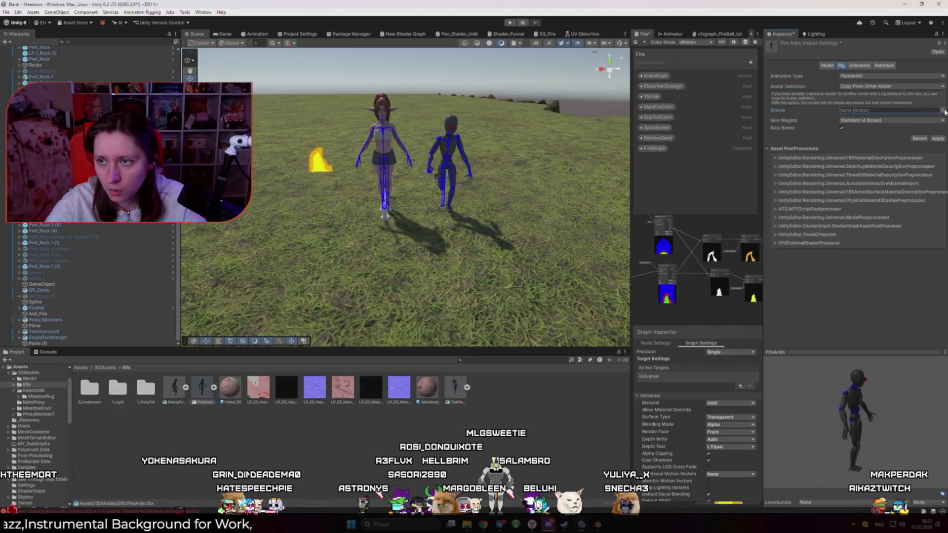
pyautogui.click(942, 110)
pyautogui.doubleClick(892, 178)
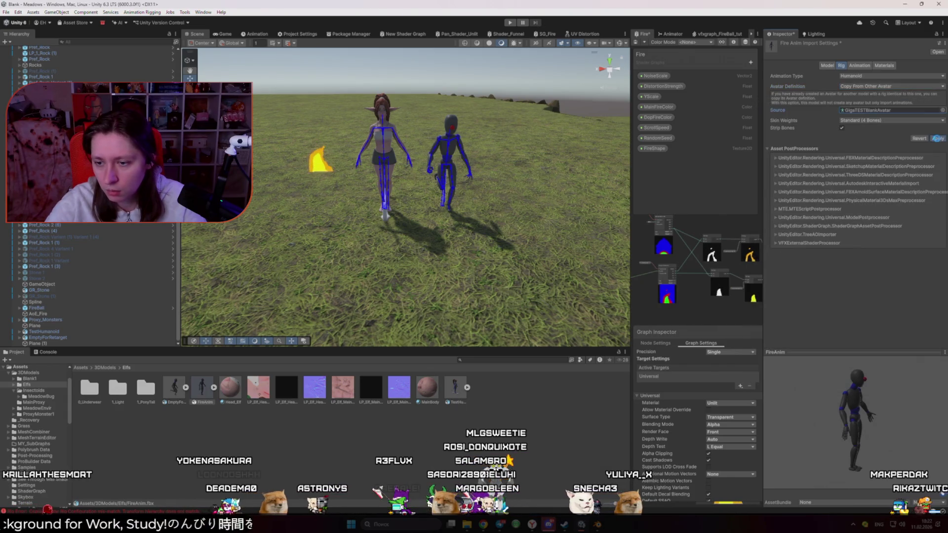
pyautogui.click(938, 139)
pyautogui.click(47, 352)
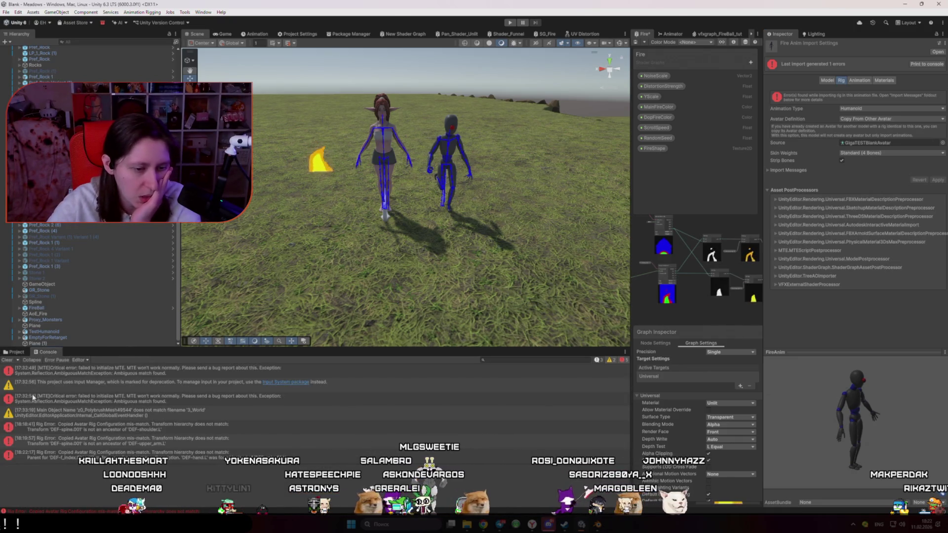
pyautogui.click(597, 524)
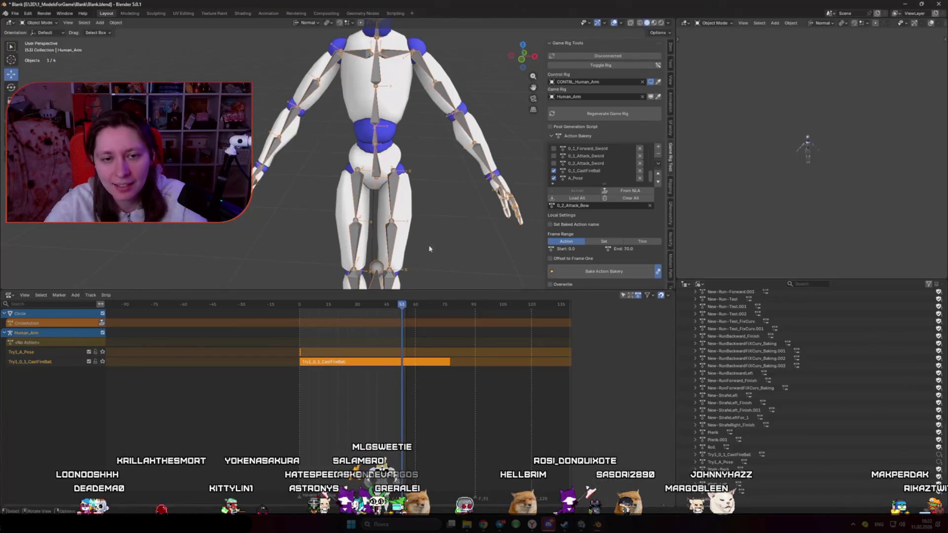
# - In Blender, select the DEF-f_pinky.02.L bone and then the DEF-f_index.01.L bone
pyautogui.scroll(4, 395, 163)
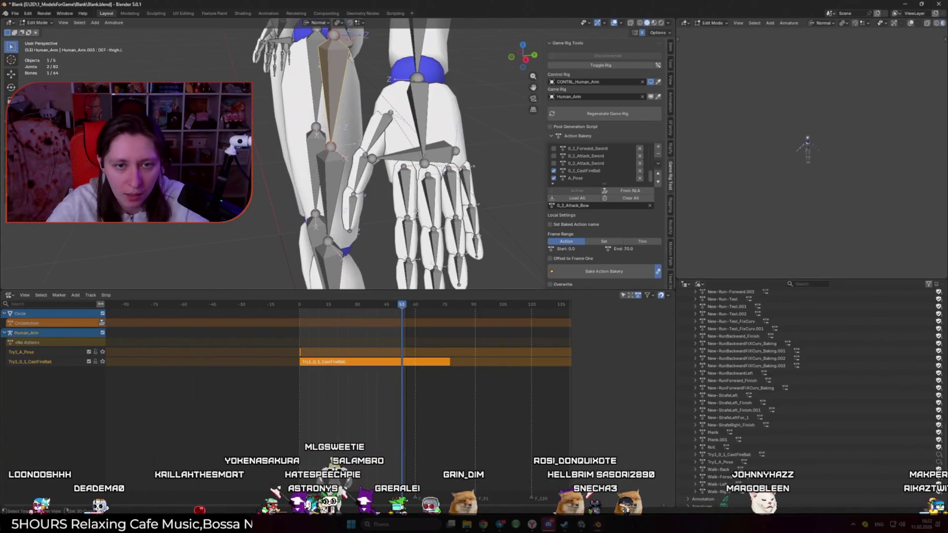
pyautogui.scroll(2, 306, 172)
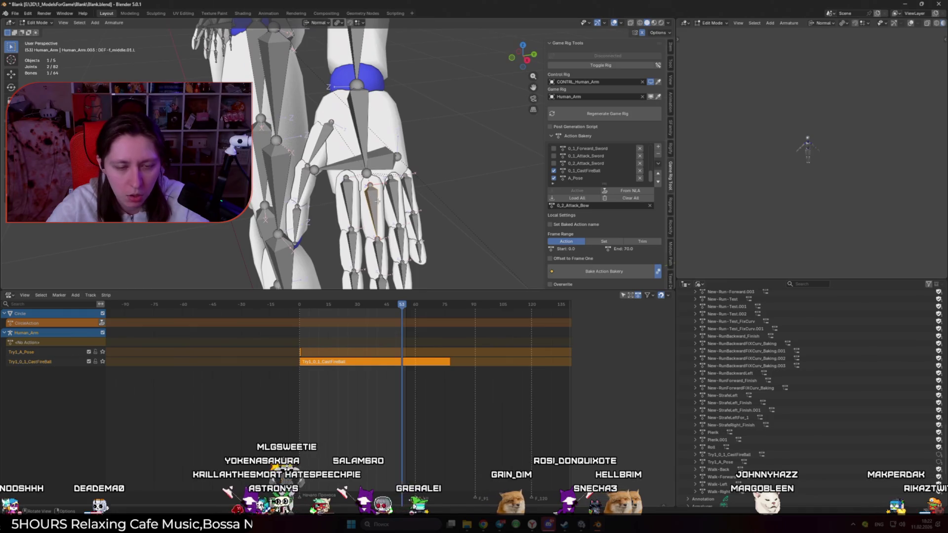
pyautogui.hotkey('alt', 'Tab')
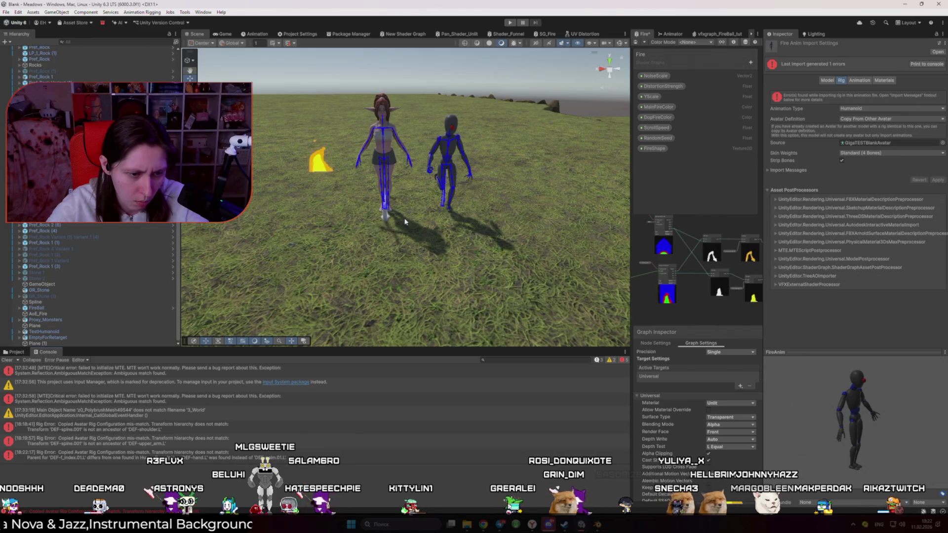
pyautogui.hotkey('alt', 'Tab')
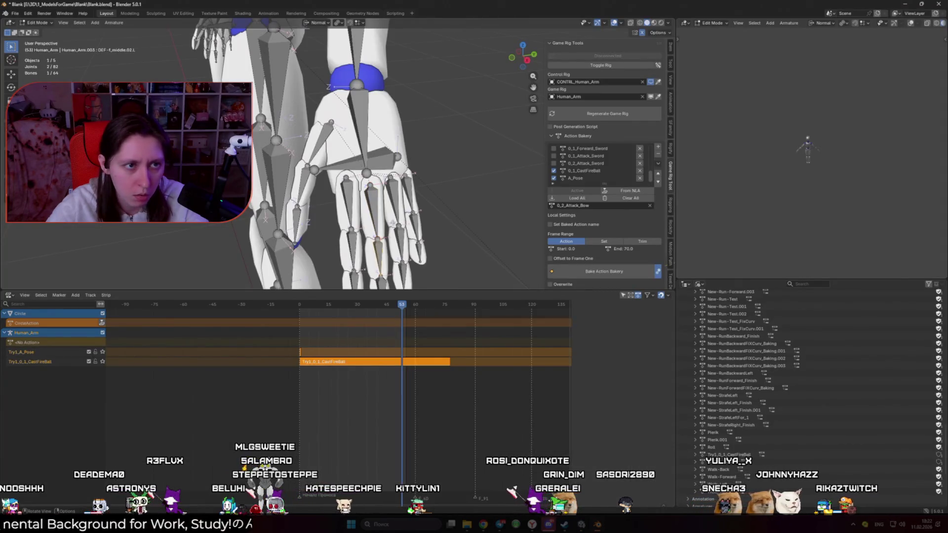
pyautogui.click(413, 222)
pyautogui.click(350, 206)
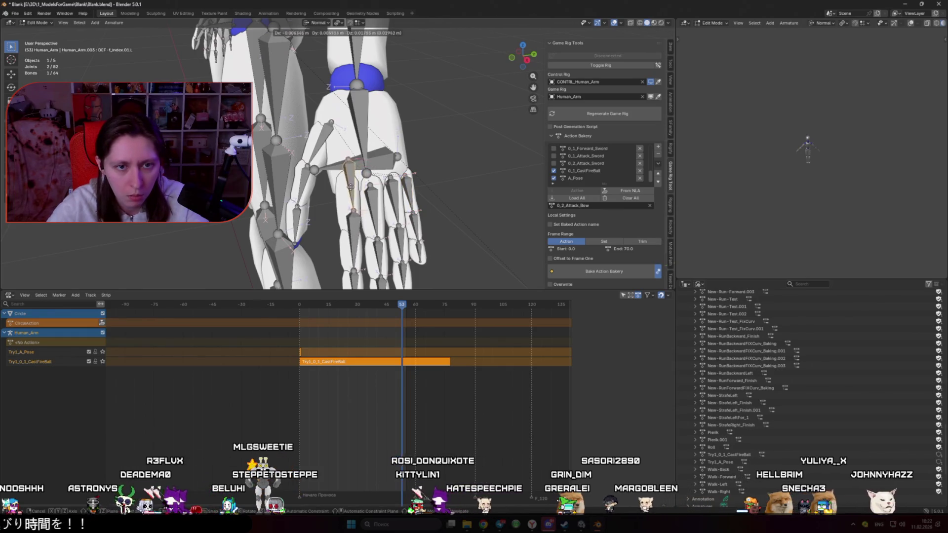
# - In Unity's Scene view, select the elf's DEF-hand.L bone, then DEF-f_index.01.L
pyautogui.hotkey('alt', 'Tab')
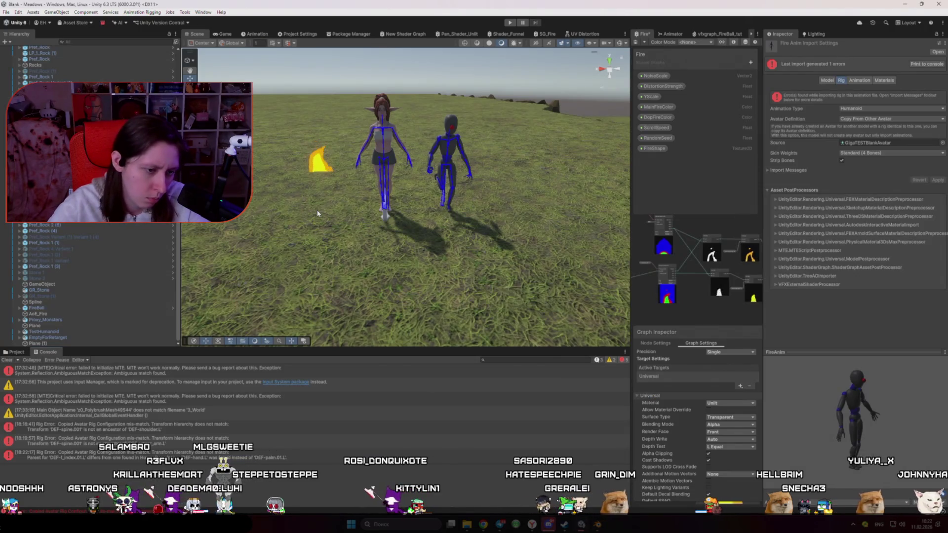
pyautogui.hotkey('alt', 'Tab')
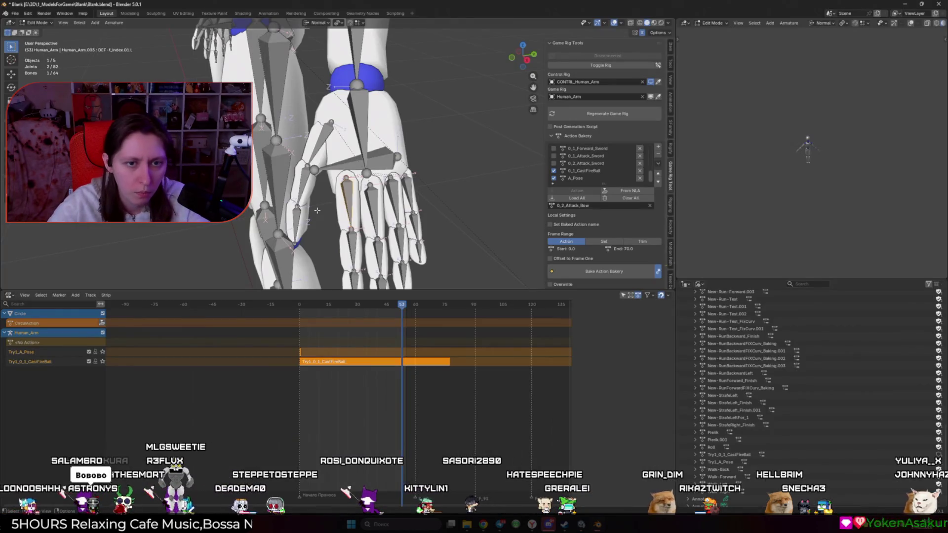
pyautogui.hotkey('alt', 'Tab')
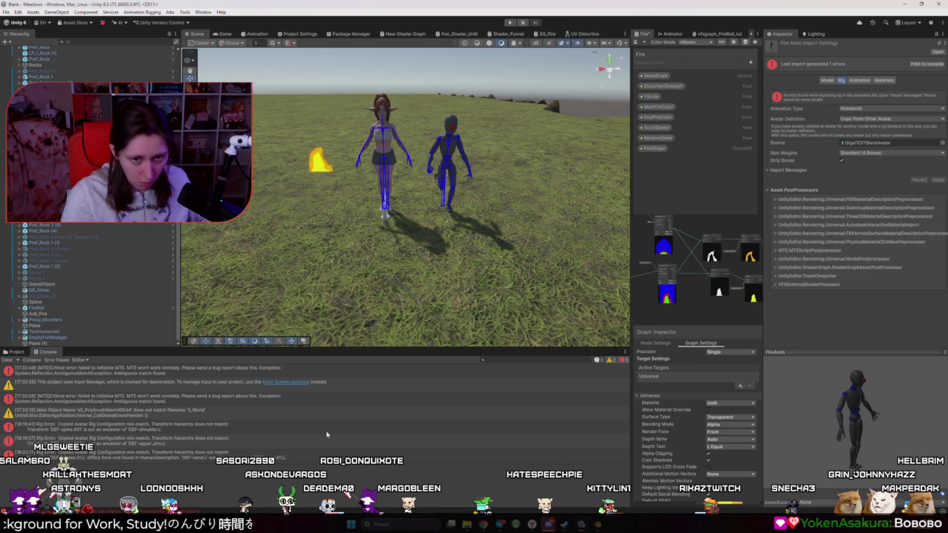
pyautogui.moveTo(346, 213)
pyautogui.mouseDown()
pyautogui.moveTo(361, 211)
pyautogui.moveTo(334, 212)
pyautogui.mouseUp()
pyautogui.click(333, 211)
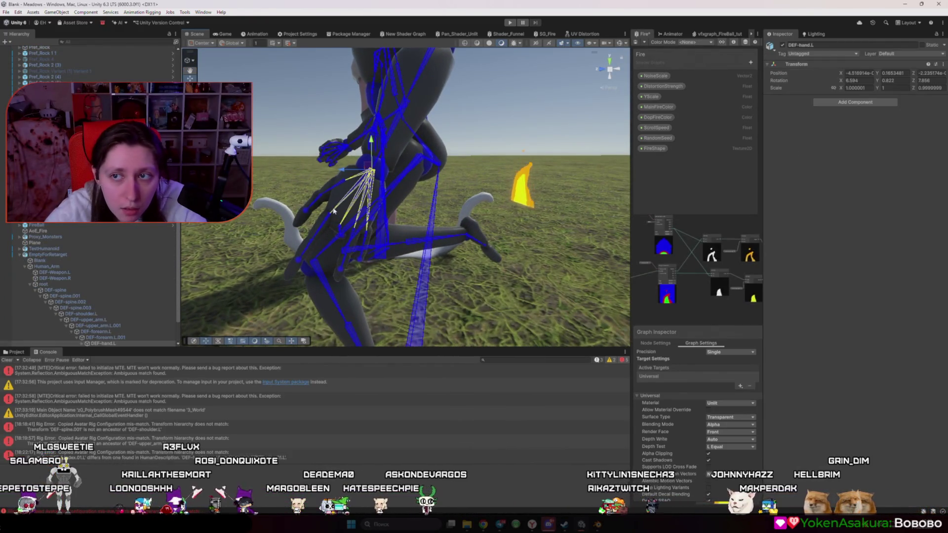
pyautogui.click(327, 223)
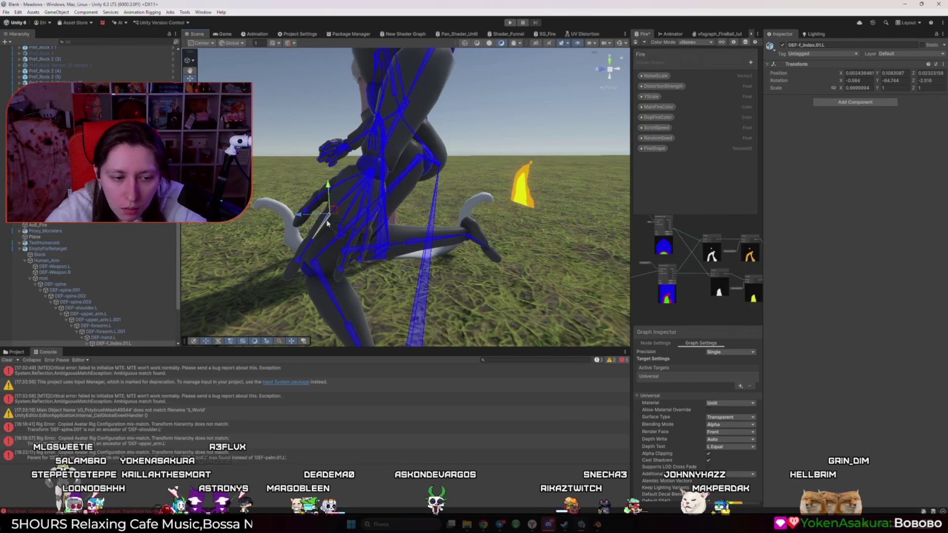
pyautogui.hotkey('alt', 'Tab')
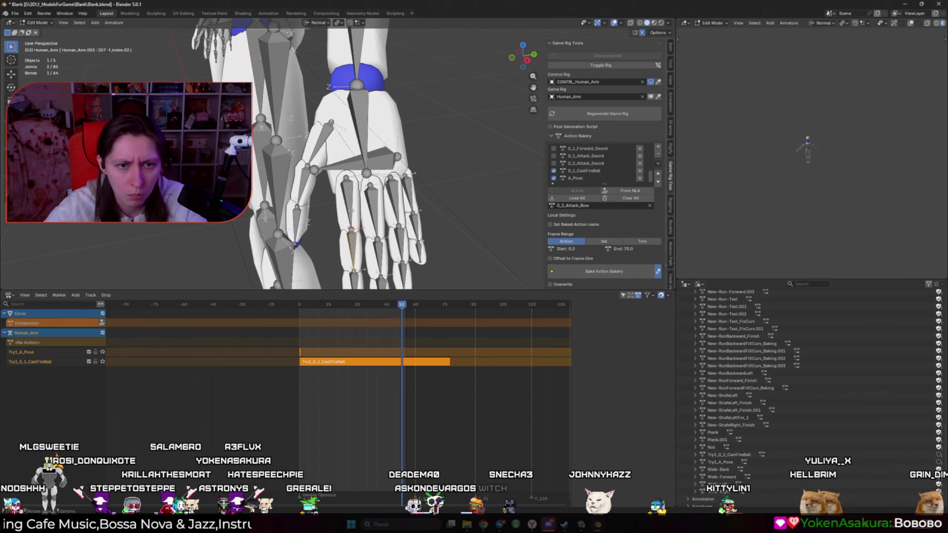
# - Clear the parent of the DEF-f_index.01.L finger bone with Alt+P, then return to Unity
pyautogui.moveTo(364, 217); pyautogui.dragTo(414, 269)
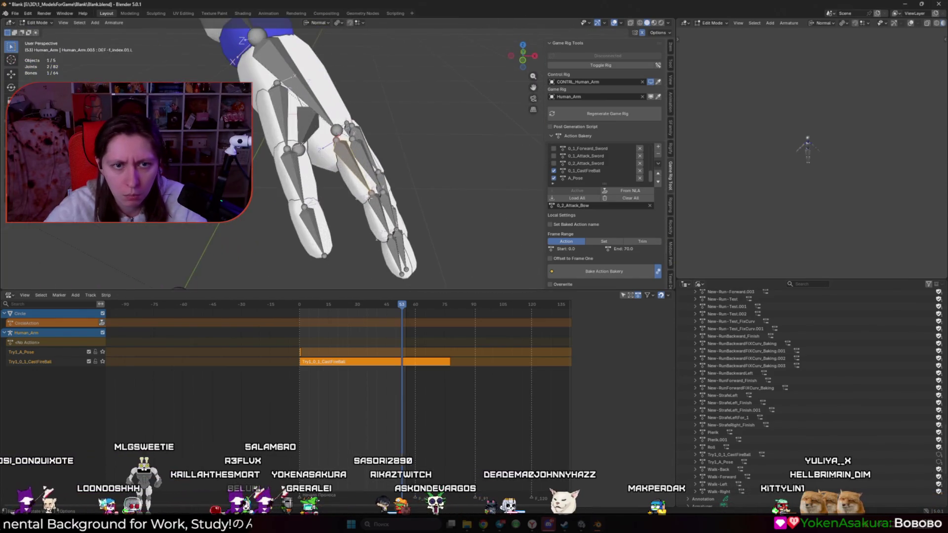
pyautogui.hotkey('alt', 'p')
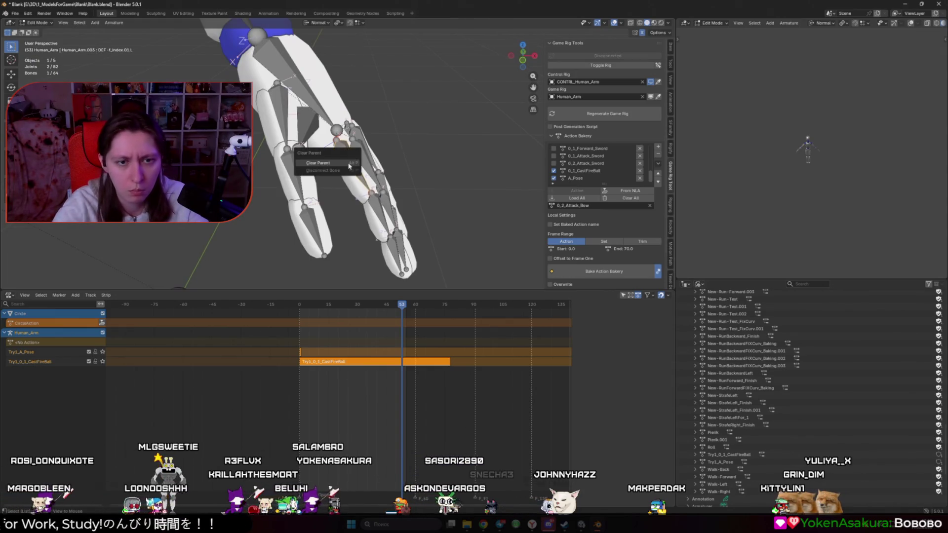
pyautogui.click(349, 166)
pyautogui.hotkey('alt', 'Tab')
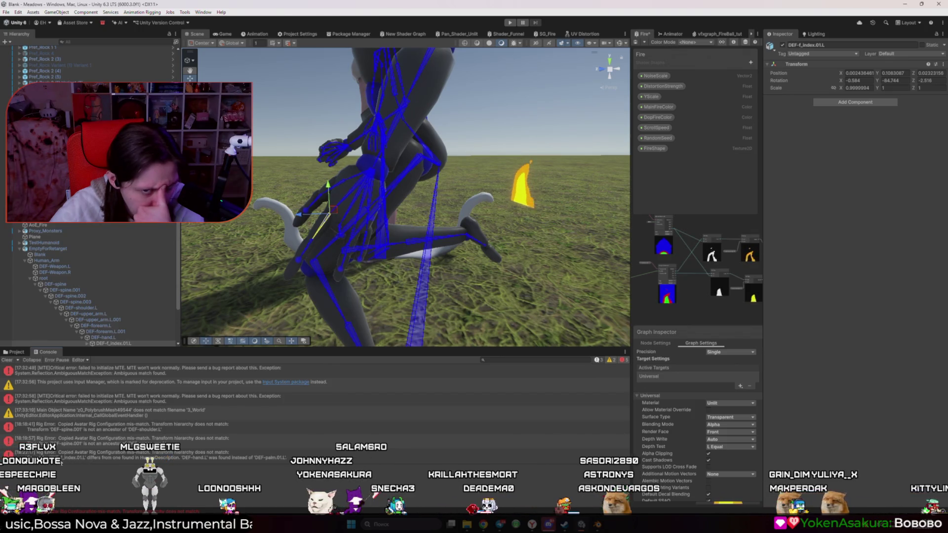
pyautogui.click(148, 455)
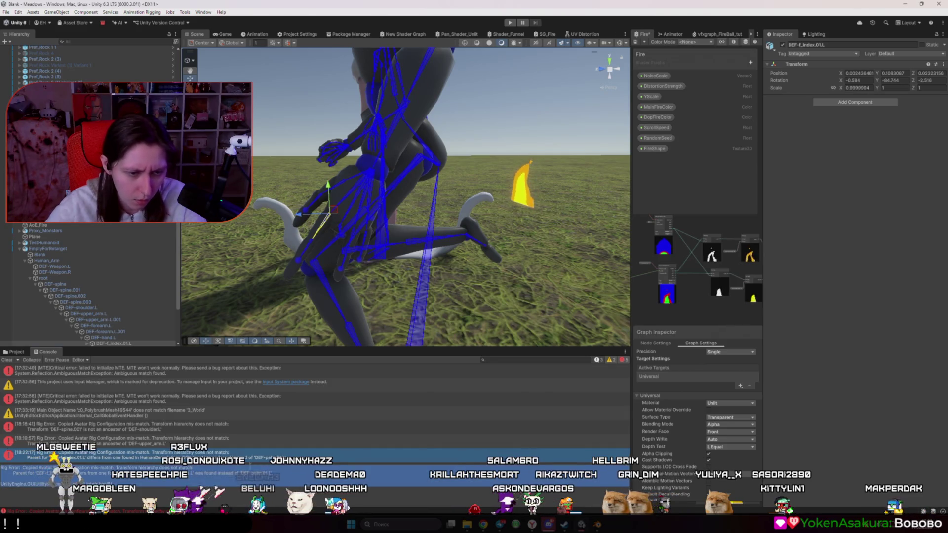
pyautogui.click(297, 427)
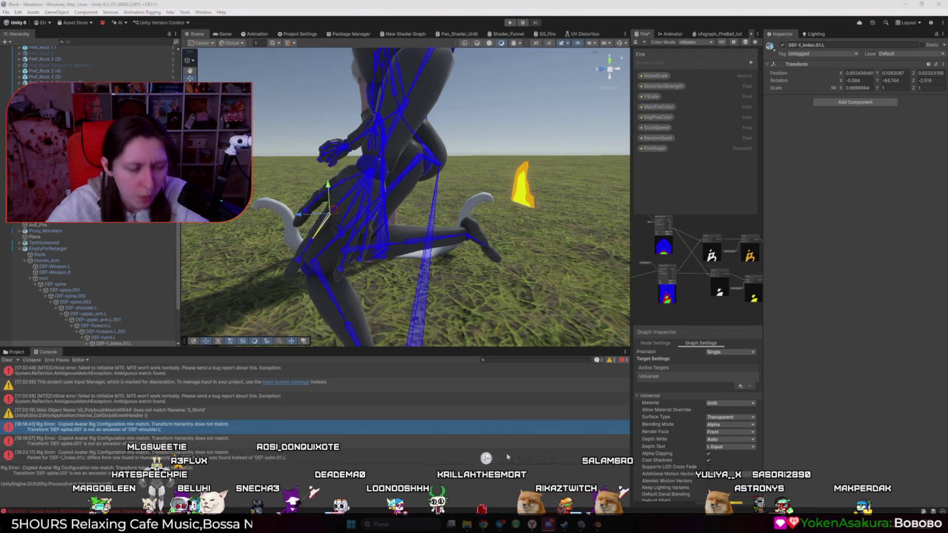
pyautogui.moveTo(528, 451)
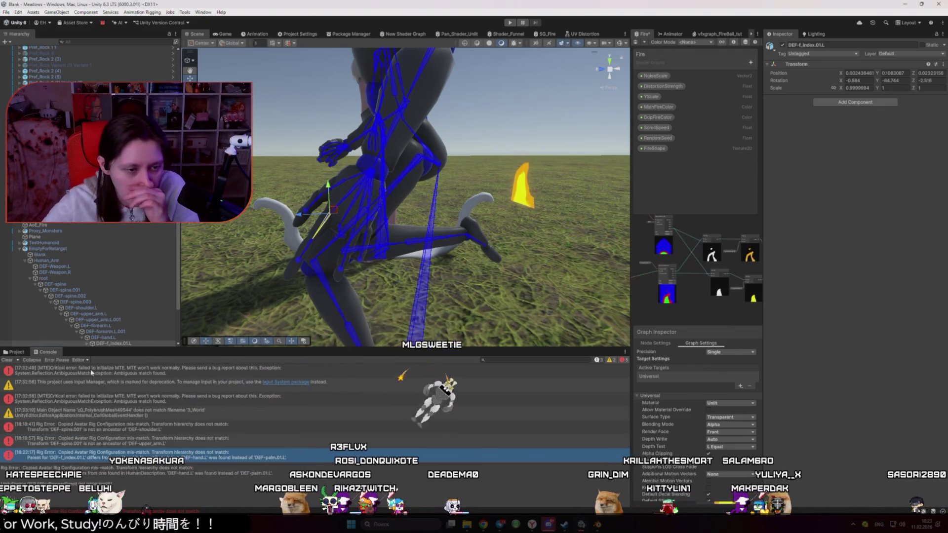
pyautogui.click(16, 351)
# - Set FireAnim's avatar source to EmptyForRetargetAvatar and apply the import settings
pyautogui.click(186, 389)
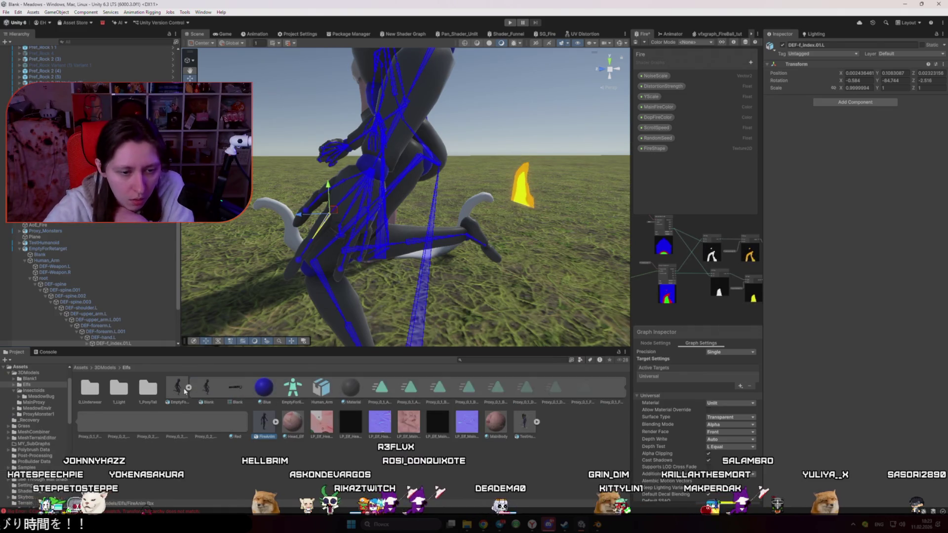
pyautogui.click(188, 387)
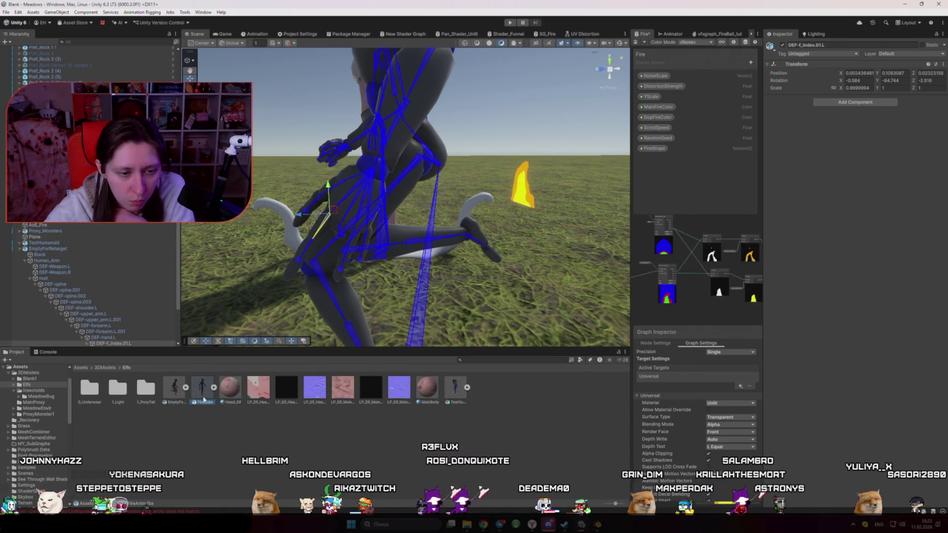
pyautogui.click(202, 388)
pyautogui.click(942, 143)
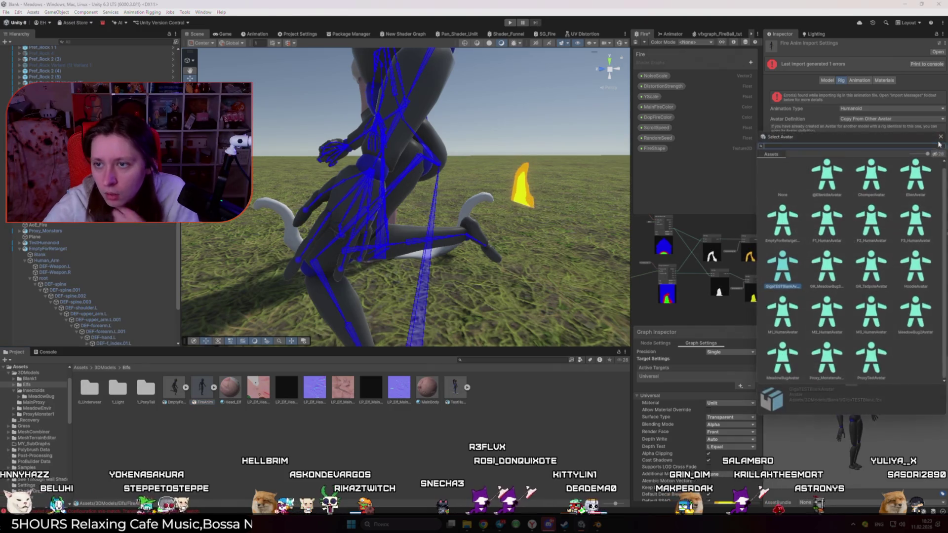
pyautogui.write('Empt')
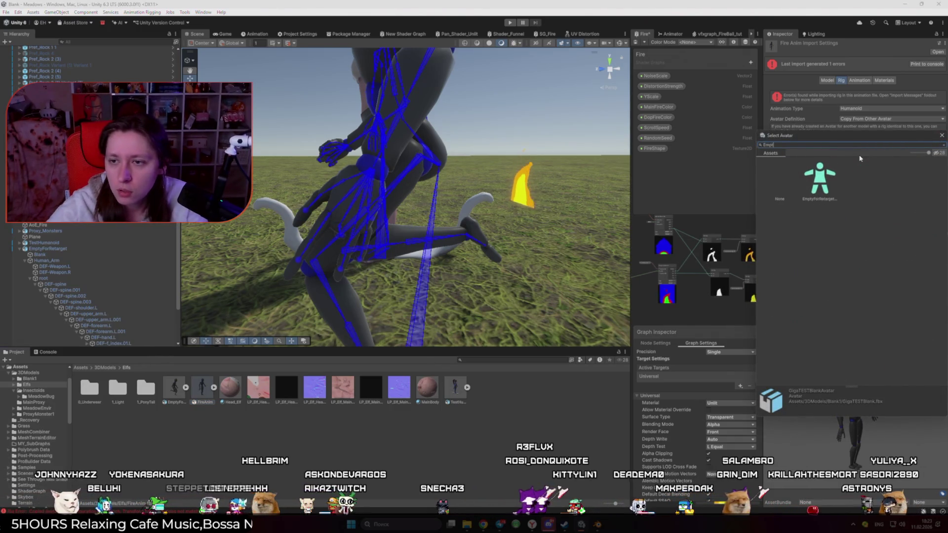
pyautogui.doubleClick(819, 178)
pyautogui.click(937, 180)
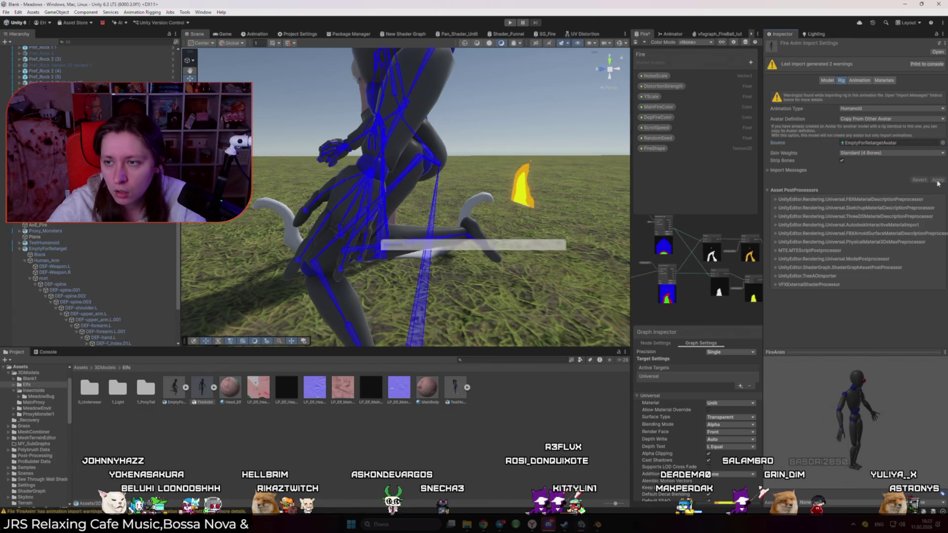
# - Orbit the scene to see both characters and select the TestHumanoid elf
pyautogui.moveTo(408, 221); pyautogui.dragTo(534, 215)
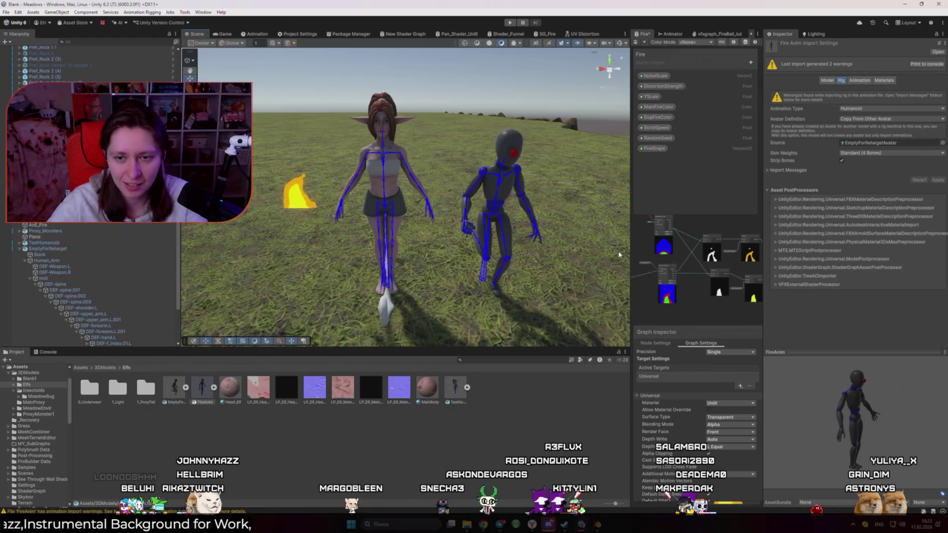
pyautogui.click(138, 420)
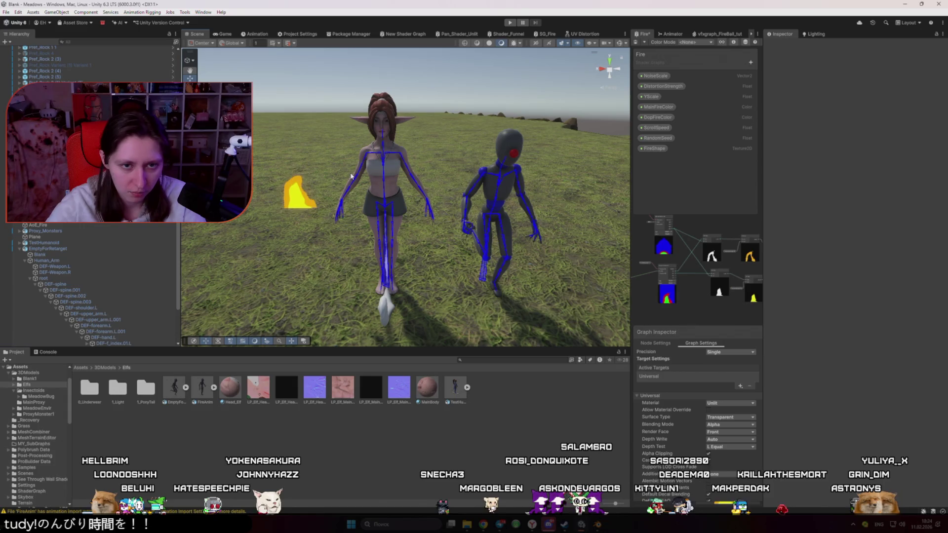
pyautogui.click(384, 222)
# - Open the elf's Anim controller in a widened Animator graph
pyautogui.click(869, 127)
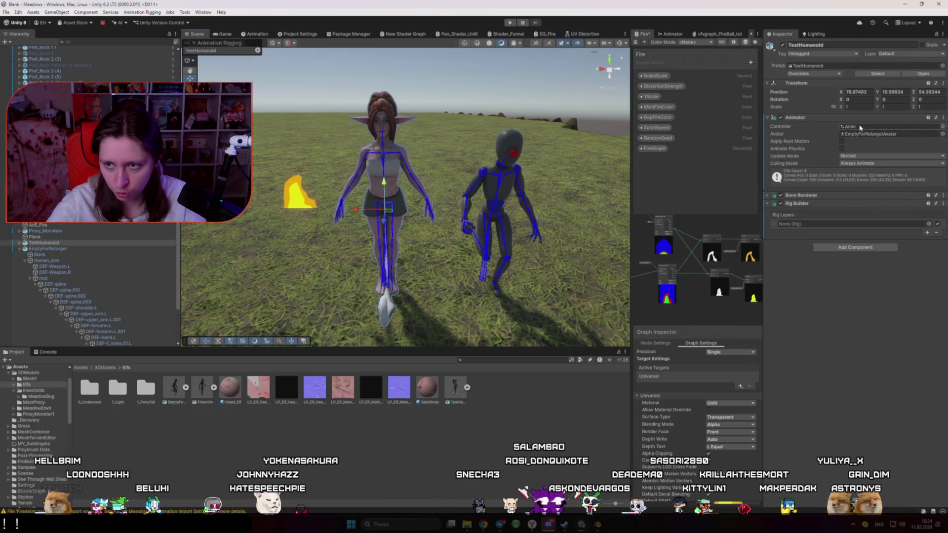
pyautogui.moveTo(631, 250); pyautogui.dragTo(408, 250)
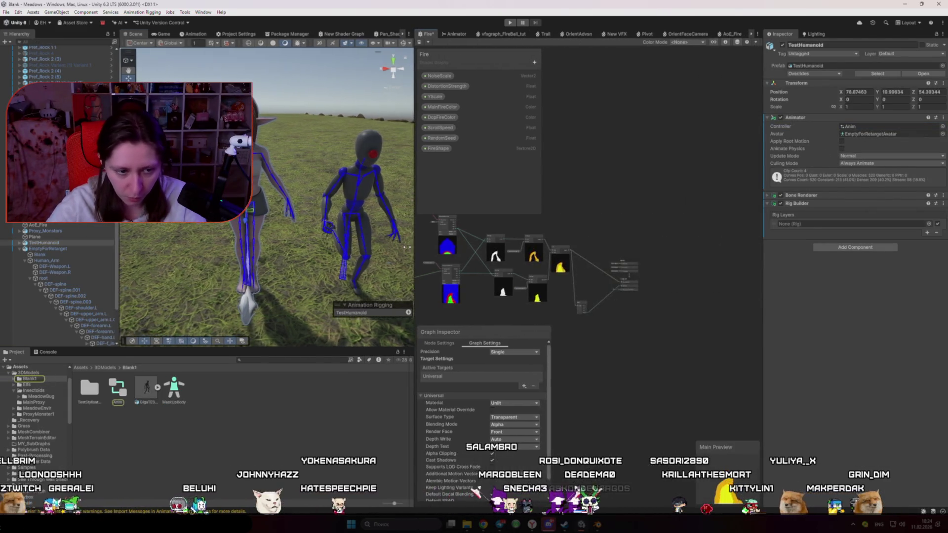
pyautogui.doubleClick(119, 390)
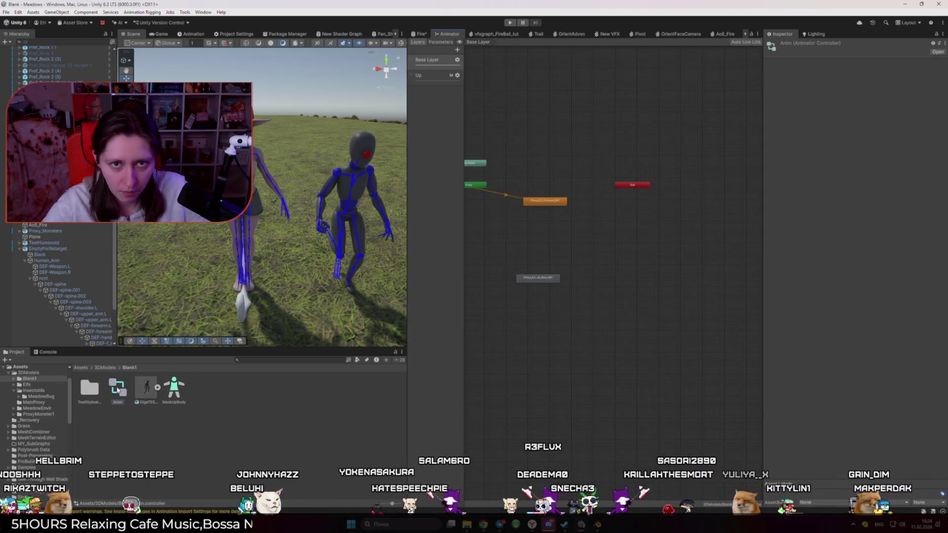
# - Find the Try1_0_1_CastFireBall clip inside FireAnim in the Elfs folder and preview it
pyautogui.click(105, 368)
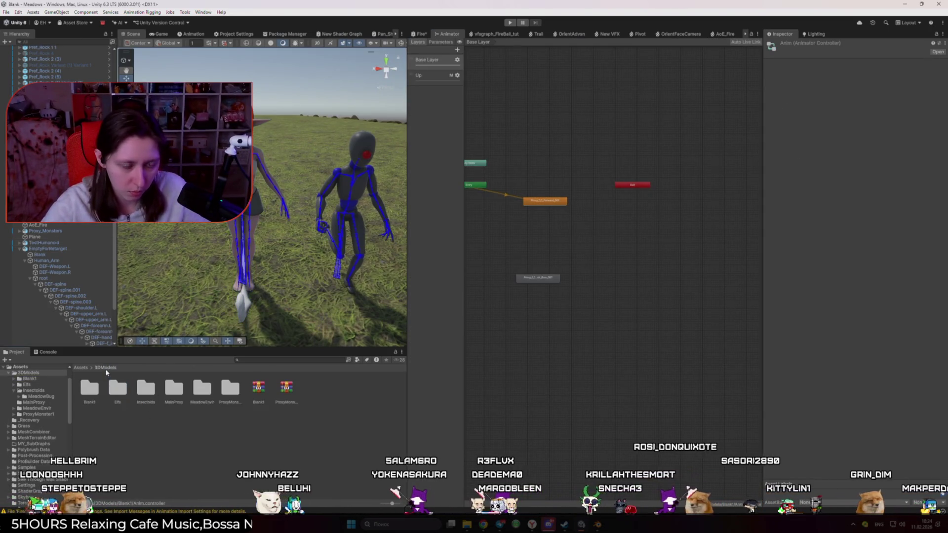
pyautogui.click(84, 369)
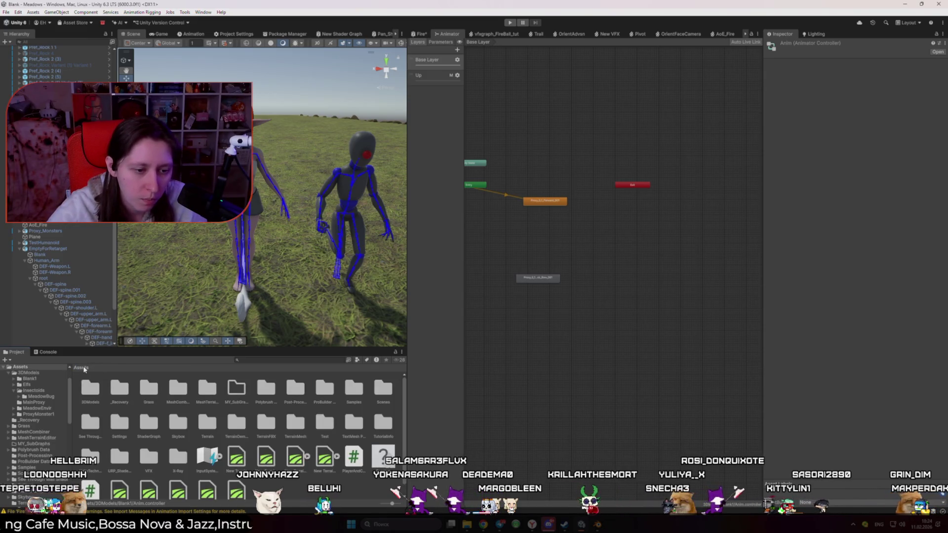
pyautogui.doubleClick(92, 389)
pyautogui.doubleClick(119, 390)
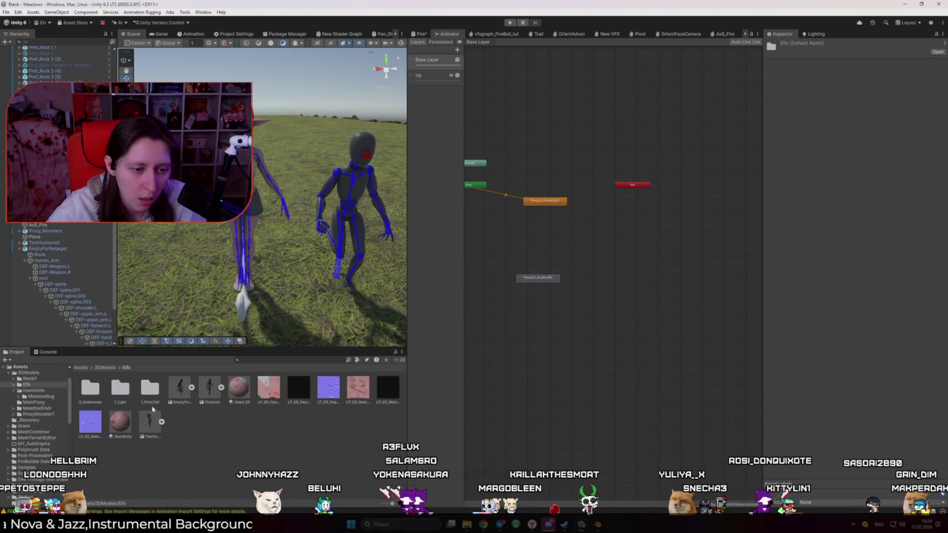
pyautogui.click(222, 388)
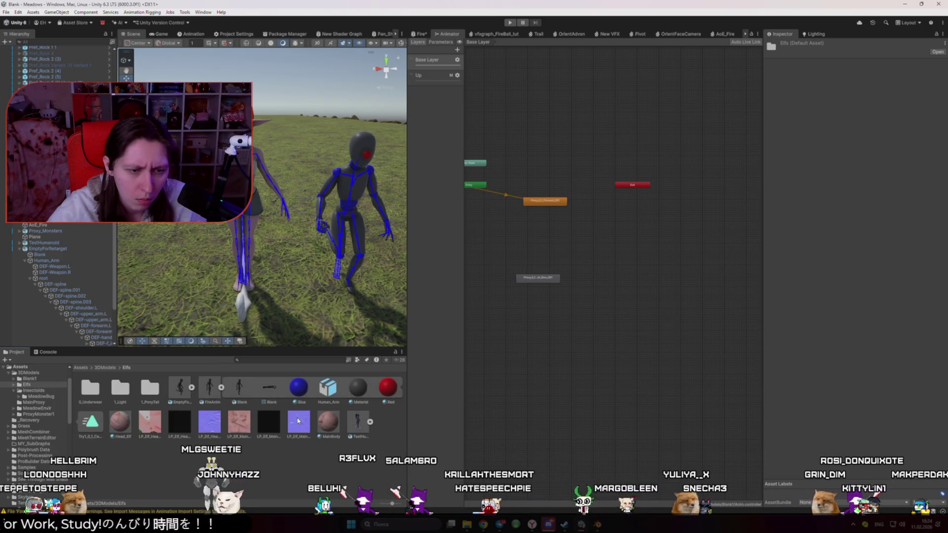
pyautogui.click(97, 425)
pyautogui.click(769, 360)
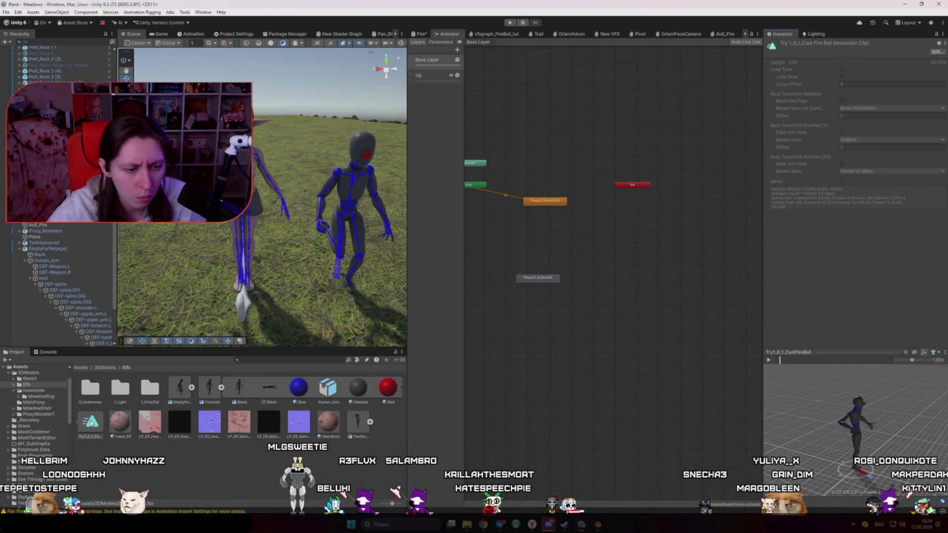
# - Add Try1_0_1_CastFireBall as a new state and set it as the layer default
pyautogui.moveTo(591, 254)
pyautogui.mouseDown()
pyautogui.moveTo(600, 250)
pyautogui.moveTo(546, 217)
pyautogui.mouseUp()
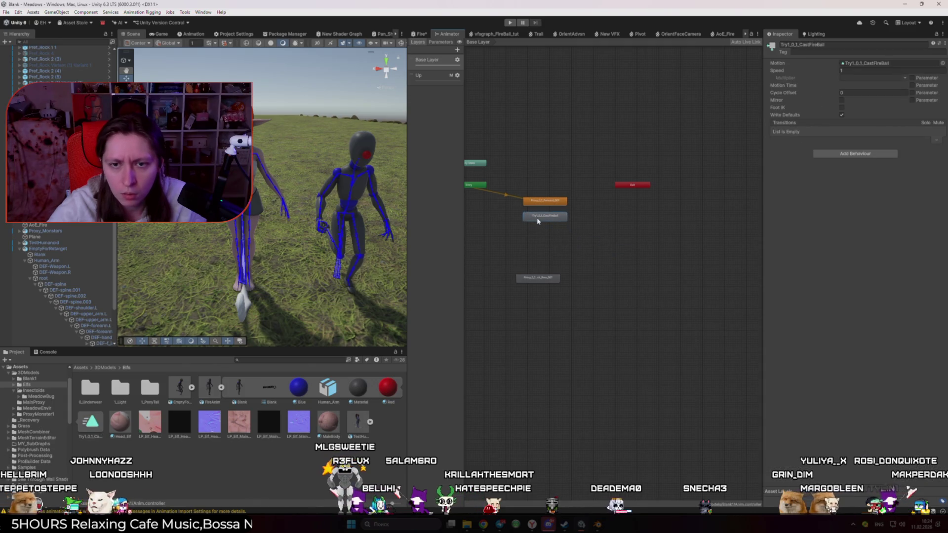
pyautogui.rightClick(558, 216)
pyautogui.click(578, 233)
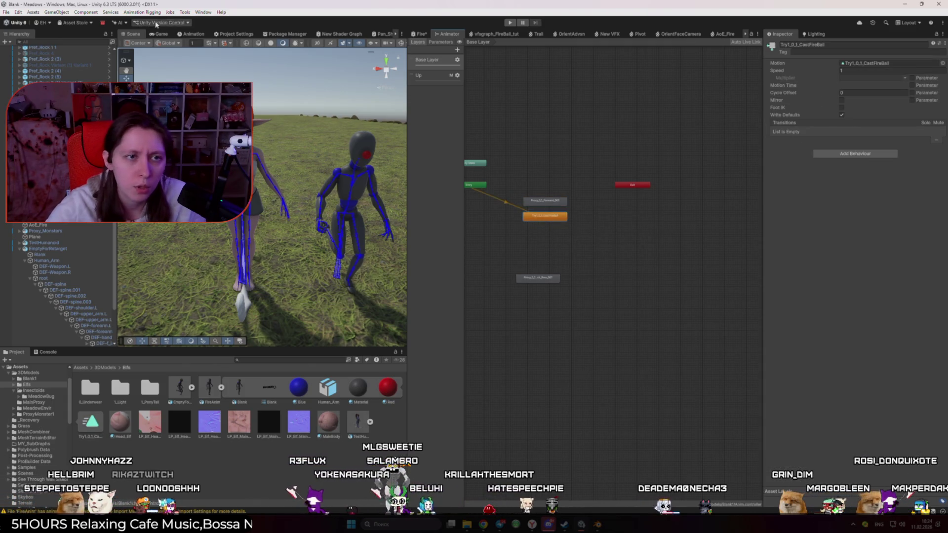
# - Play-test the cast-fireball state, then show FireAnim's Animation import settings (frames 0–78)
pyautogui.click(510, 23)
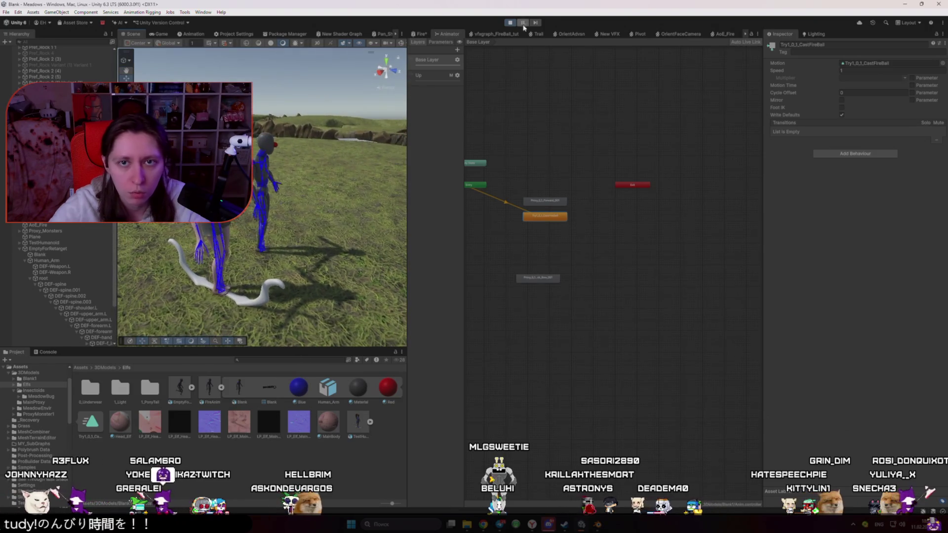
pyautogui.click(512, 23)
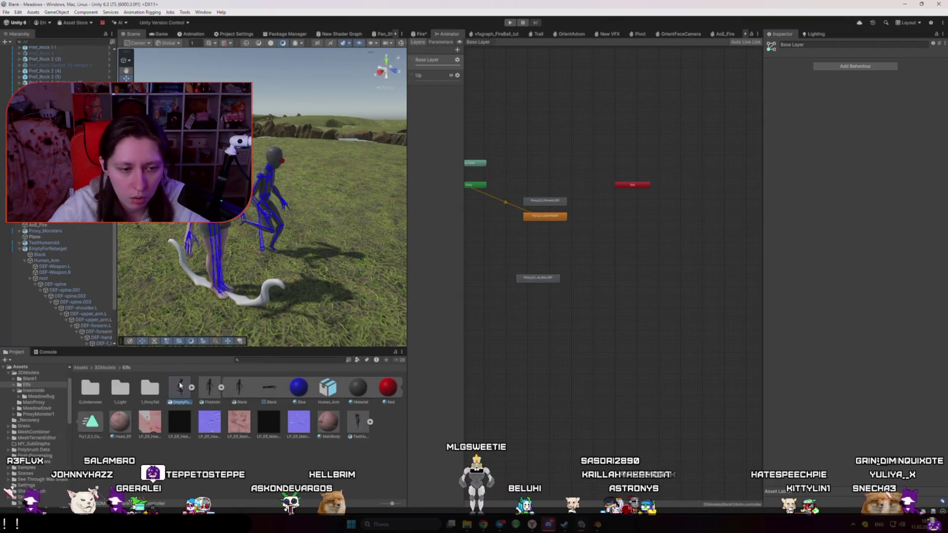
pyautogui.click(210, 387)
pyautogui.click(865, 81)
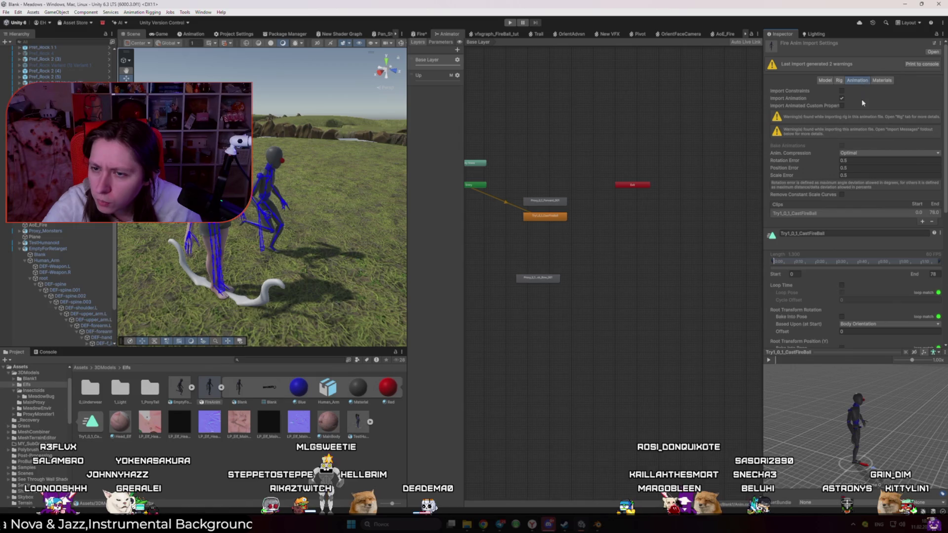
# - Bake root rotation (body orientation) and root Y position based on Feet into the pose
pyautogui.scroll(-5, 850, 148)
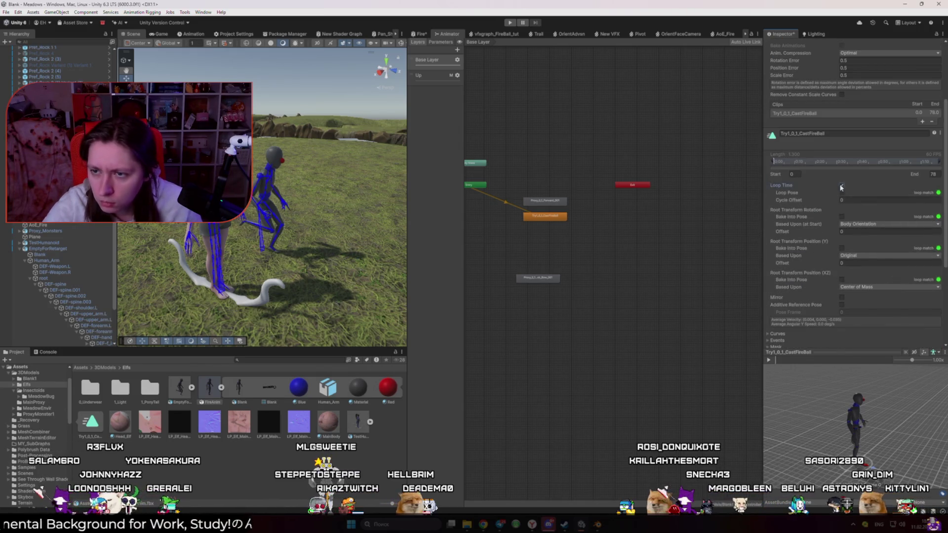
pyautogui.scroll(-2, 842, 188)
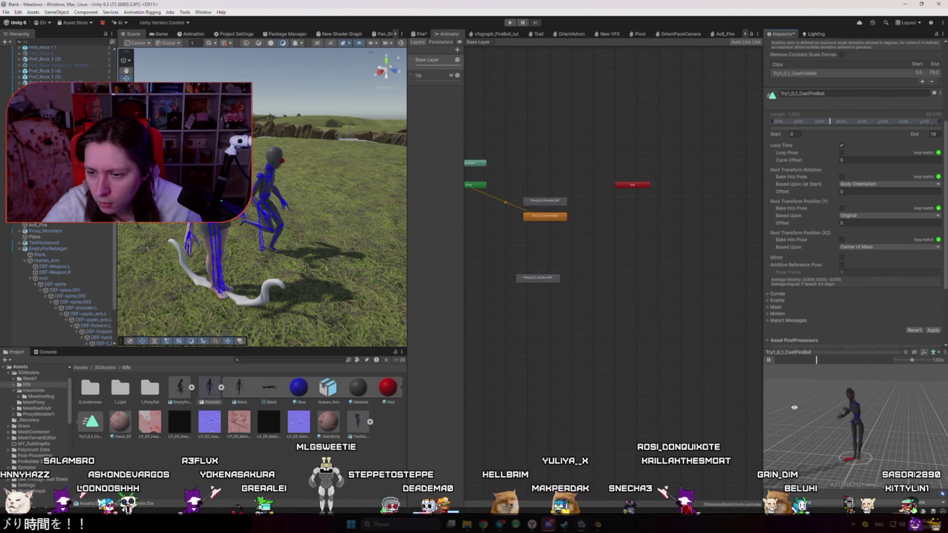
pyautogui.scroll(6, 844, 69)
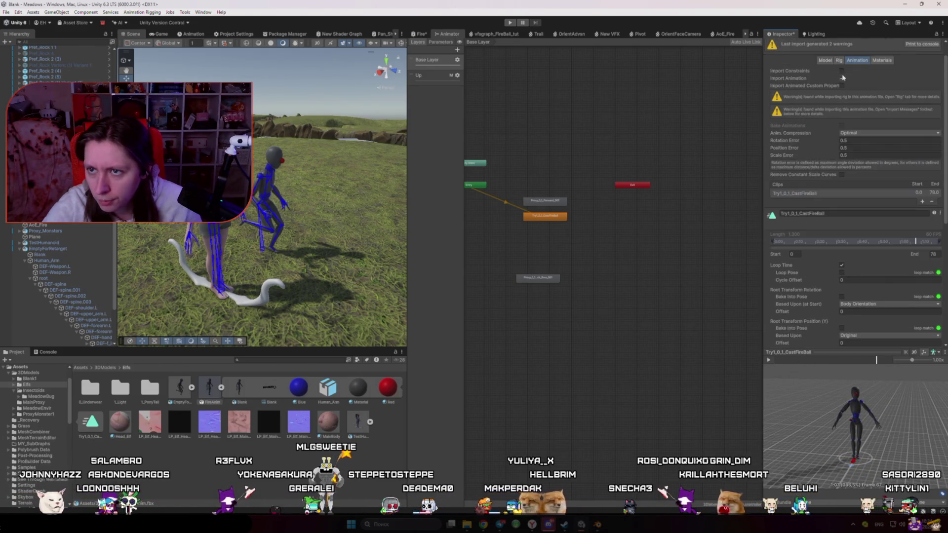
pyautogui.scroll(-1, 882, 291)
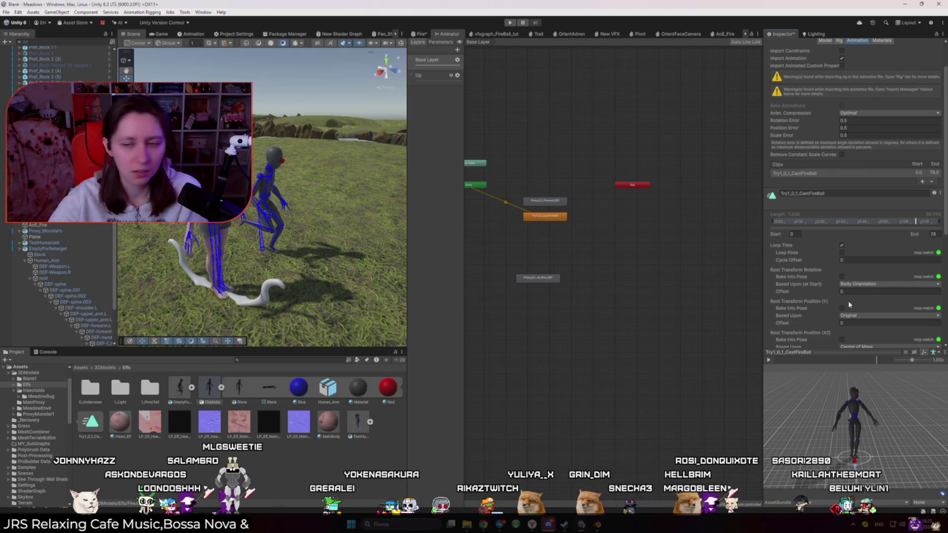
pyautogui.click(862, 284)
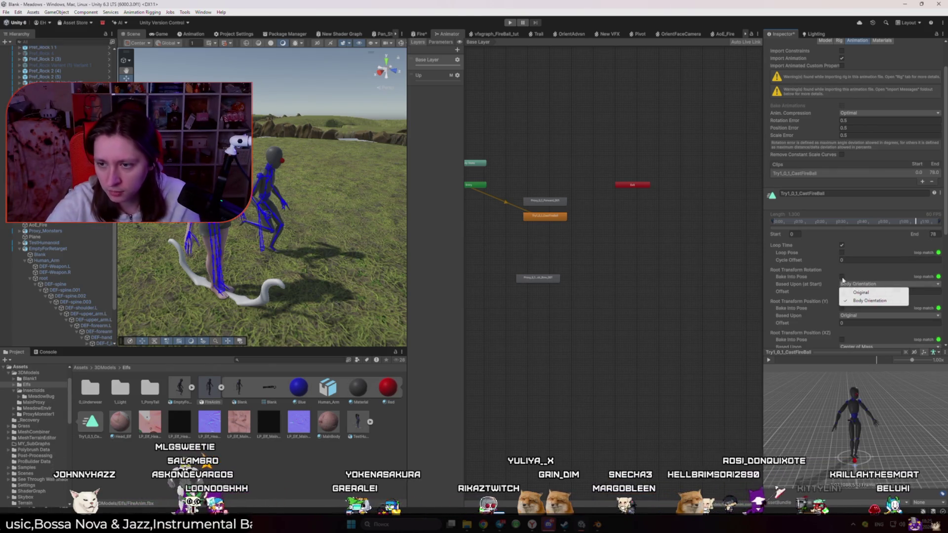
pyautogui.click(843, 278)
pyautogui.click(842, 277)
pyautogui.scroll(-1, 848, 283)
pyautogui.click(842, 288)
pyautogui.click(864, 295)
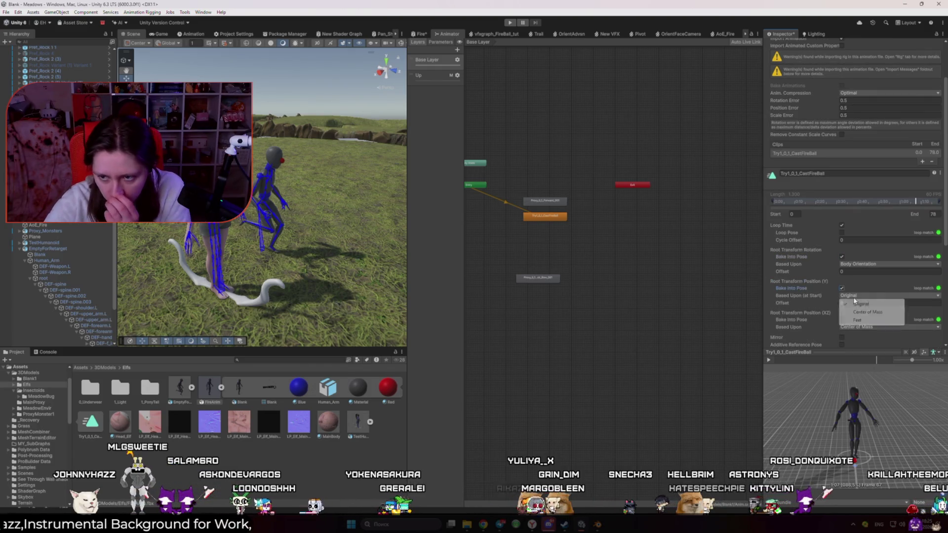
pyautogui.click(871, 321)
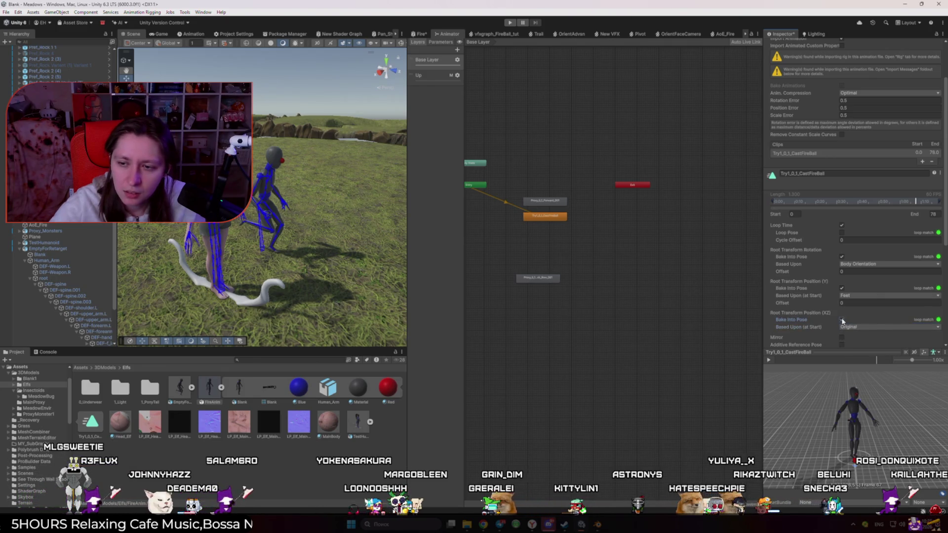
# - Apply the CastFireBall import changes and preview the looping clip
pyautogui.scroll(-5, 826, 139)
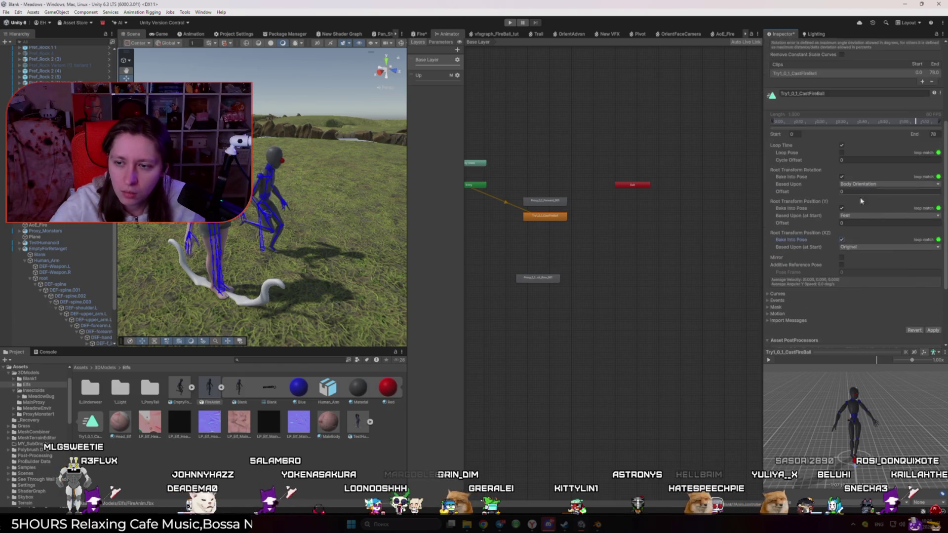
pyautogui.click(932, 289)
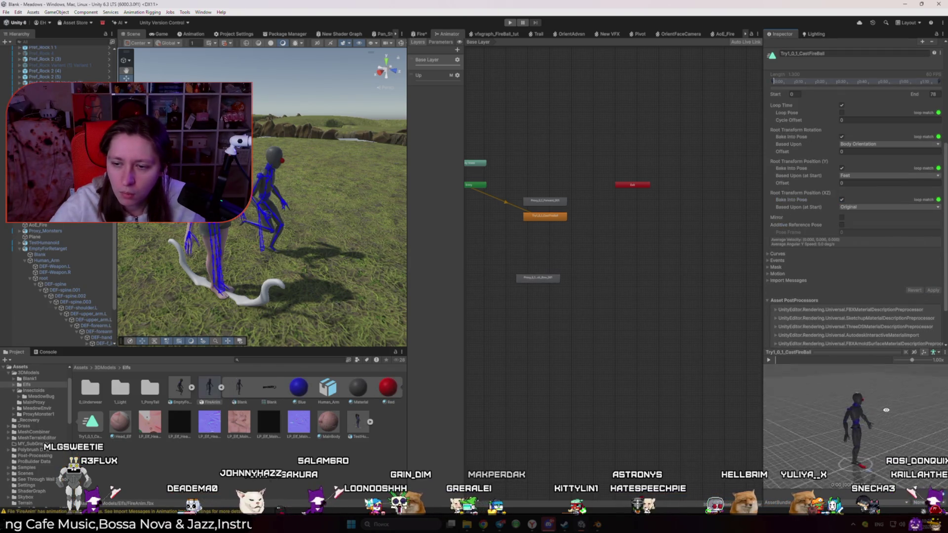
pyautogui.click(769, 360)
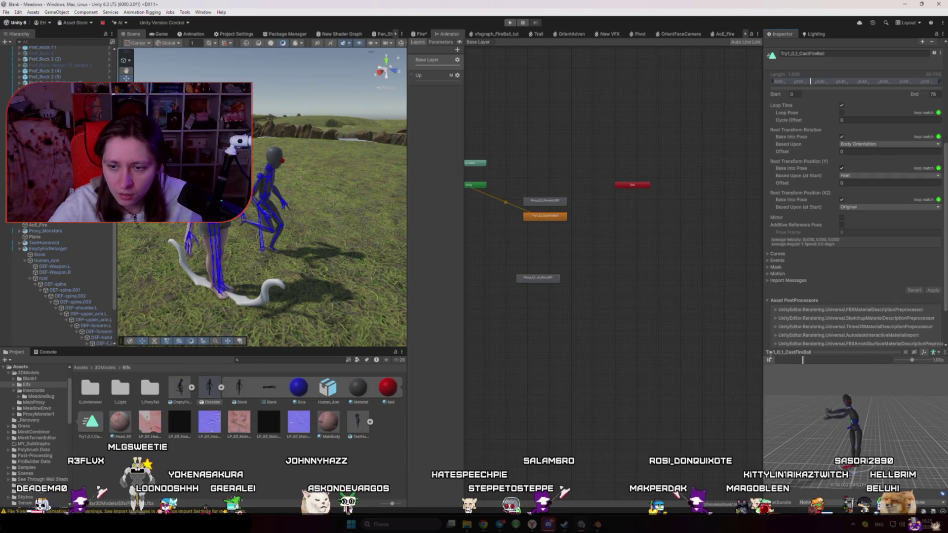
pyautogui.click(684, 344)
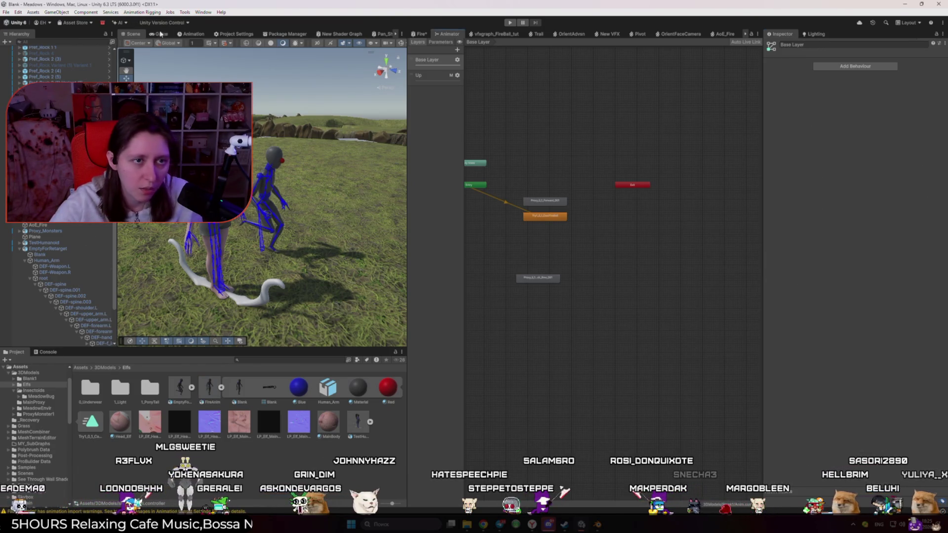
# - In Play mode, make Try1_0_1_CastFireBall the base layer's default state instead of Proxy_0_1_Forward_001
pyautogui.click(510, 22)
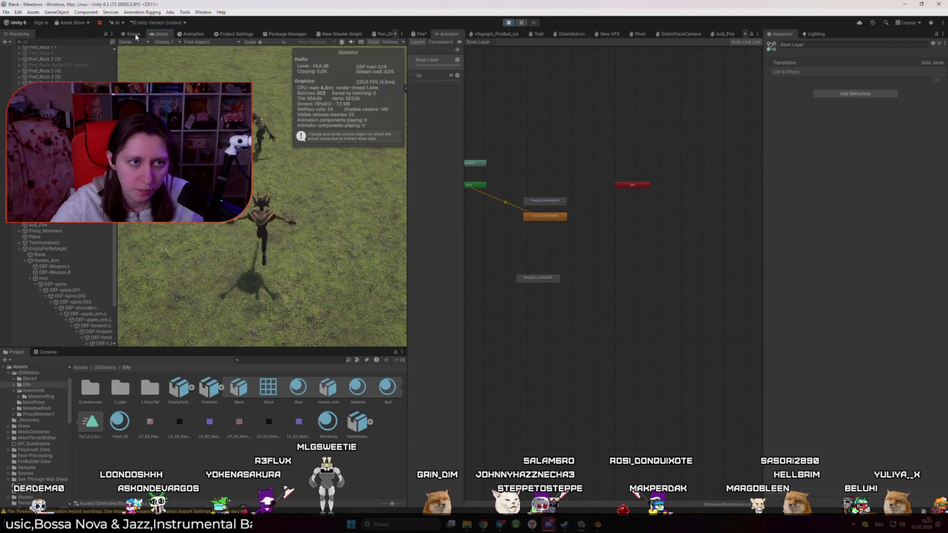
pyautogui.click(293, 116)
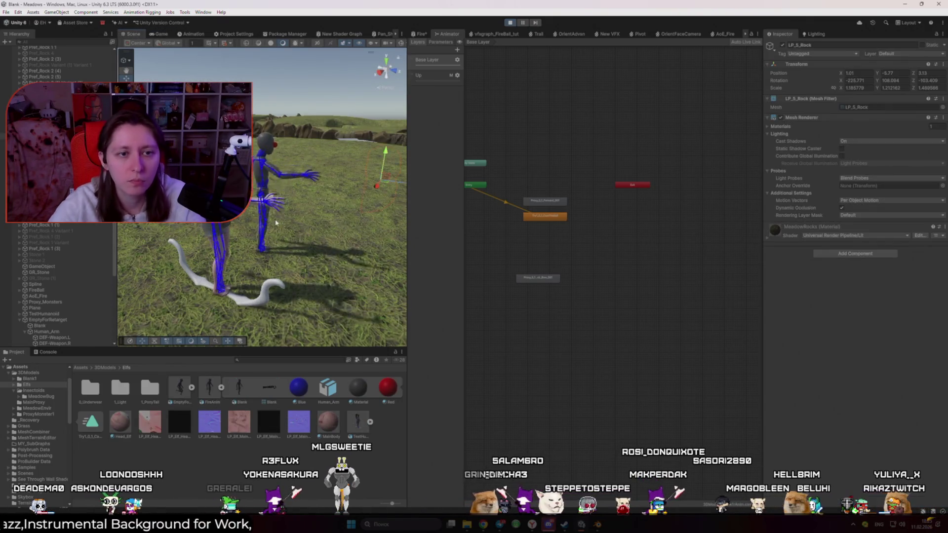
pyautogui.moveTo(293, 116); pyautogui.dragTo(249, 124)
pyautogui.rightClick(547, 200)
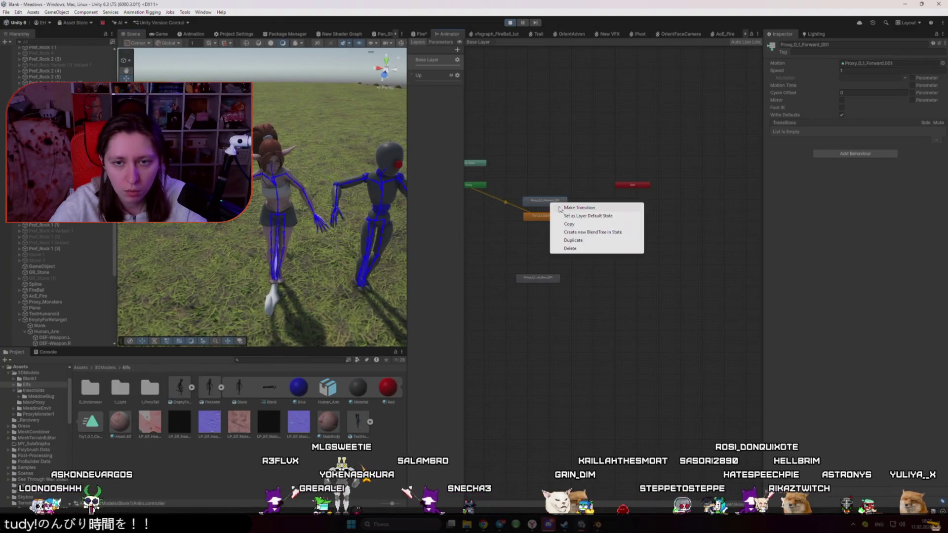
pyautogui.click(577, 216)
pyautogui.rightClick(544, 217)
pyautogui.click(576, 230)
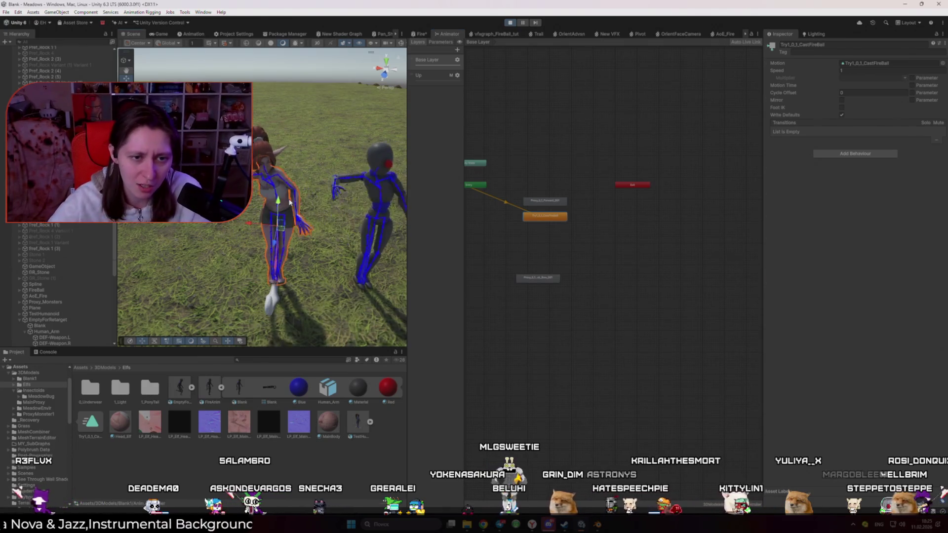
# - Show the elf model's Rig tab and open its EmptyForRetarget source model
pyautogui.click(286, 222)
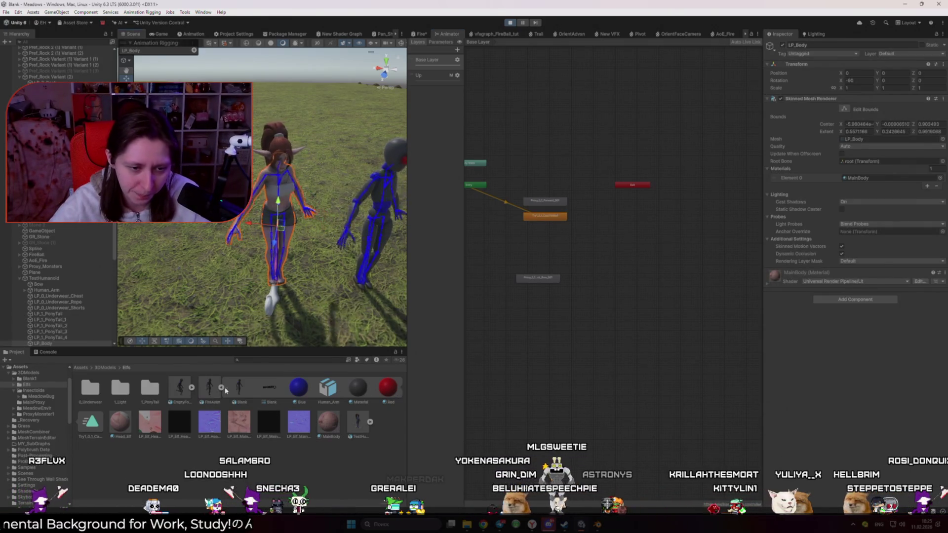
pyautogui.click(355, 424)
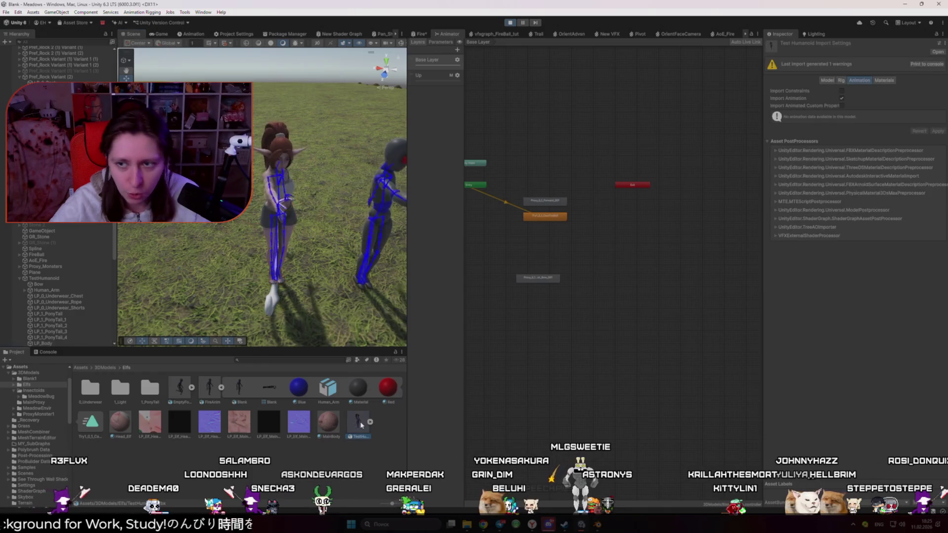
pyautogui.click(842, 81)
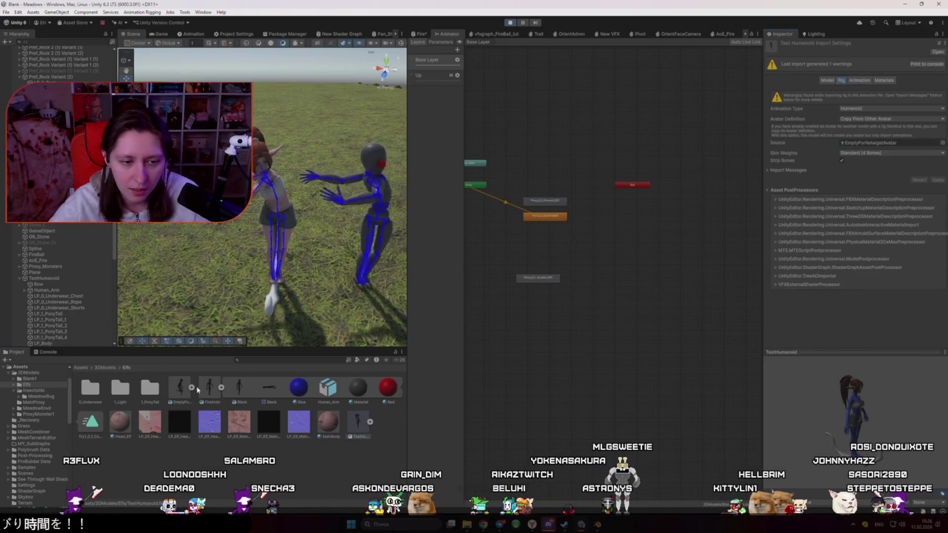
pyautogui.doubleClick(879, 143)
# - Inspect EmptyForRetarget's avatar bone mapping, including the left lower leg, then close it
pyautogui.click(930, 127)
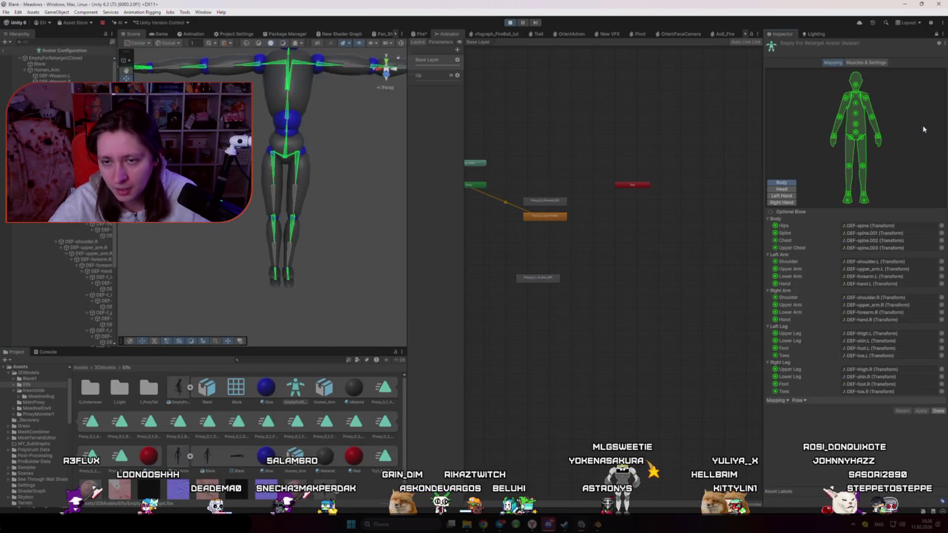
pyautogui.click(863, 166)
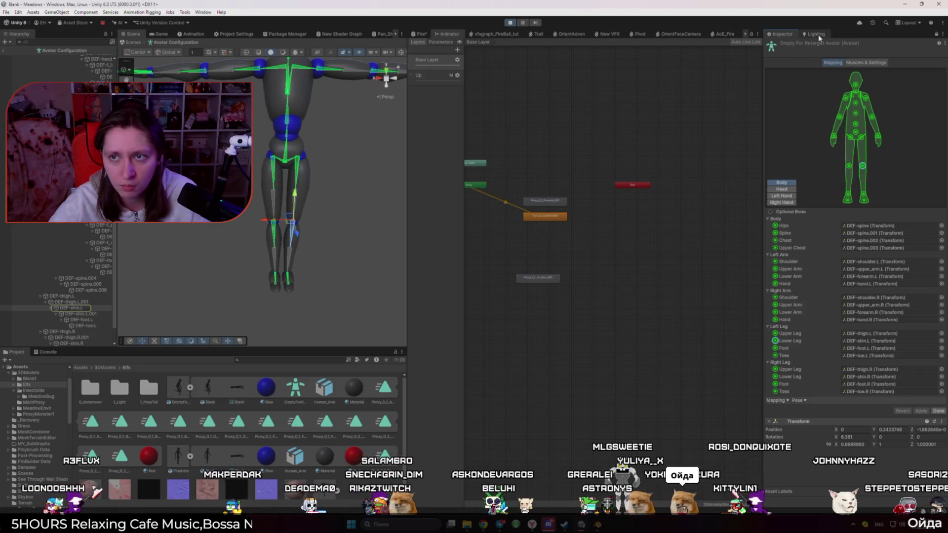
pyautogui.click(169, 34)
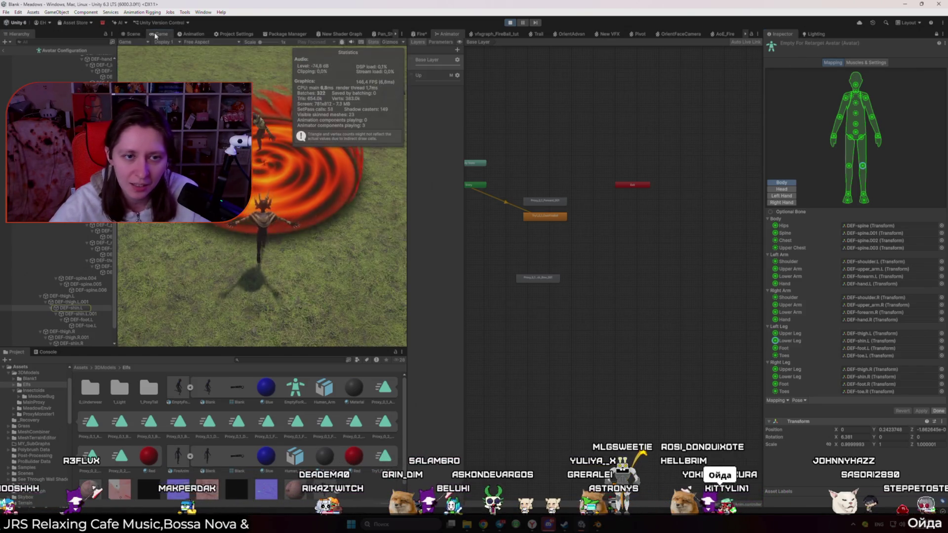
pyautogui.click(5, 50)
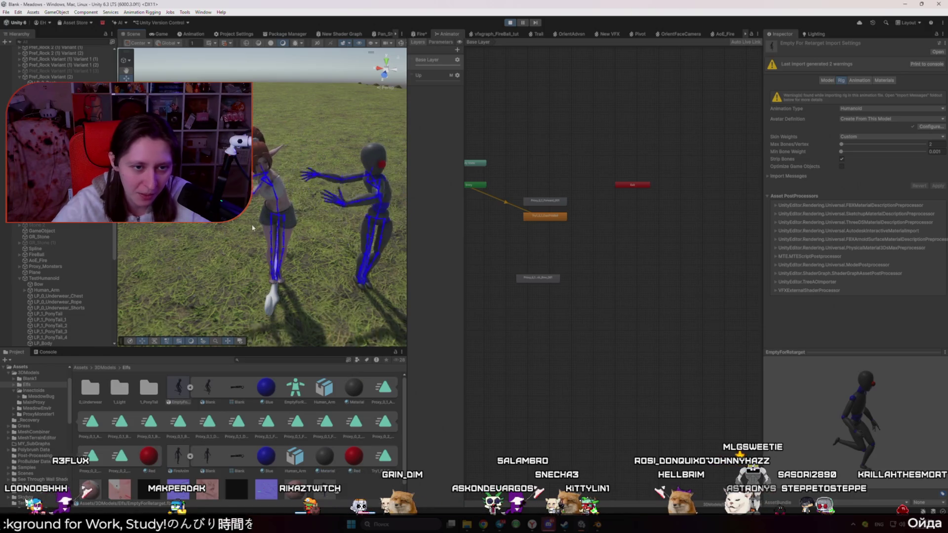
# - Move the Scene view closer to the elf and orbit to show the horizon
pyautogui.moveTo(249, 227); pyautogui.dragTo(271, 280)
pyautogui.scroll(-5, 271, 281)
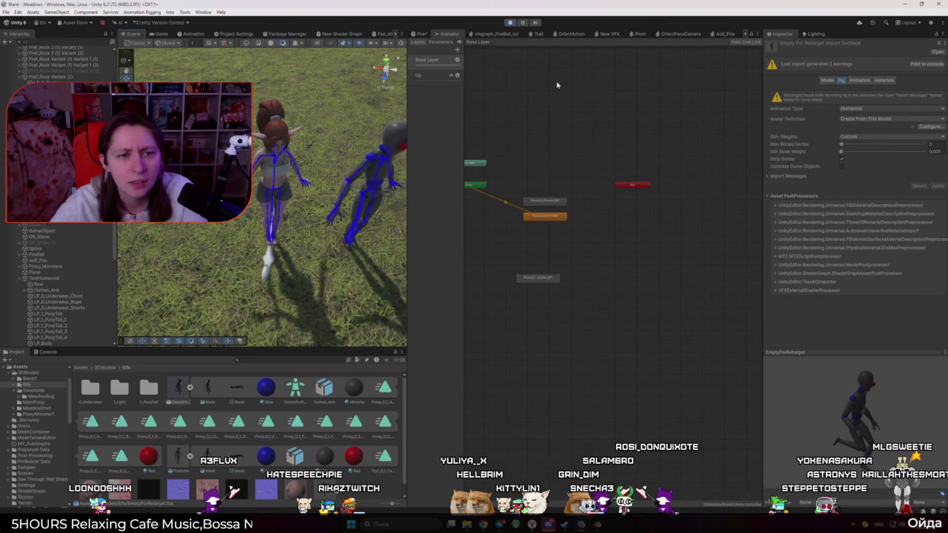
pyautogui.moveTo(316, 197)
pyautogui.mouseDown()
pyautogui.moveTo(320, 173)
pyautogui.moveTo(412, 161)
pyautogui.mouseUp()
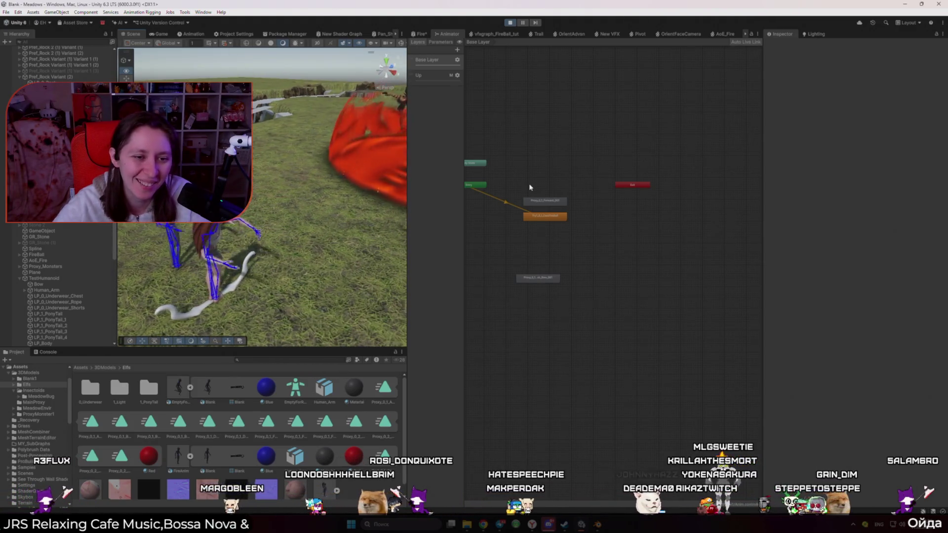
# - Stop Play mode and delete the Try1_0_1_CastFireBall state from the Base Layer
pyautogui.click(200, 226)
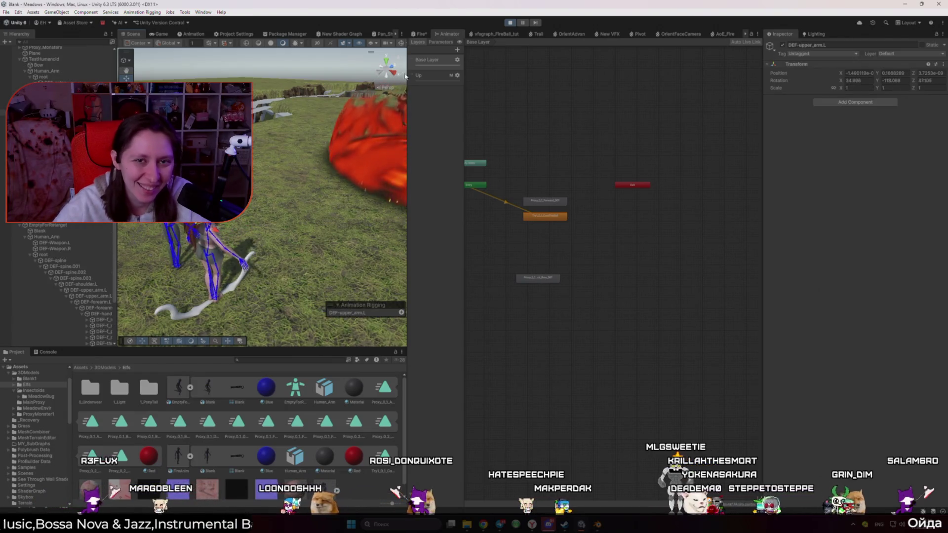
pyautogui.click(510, 23)
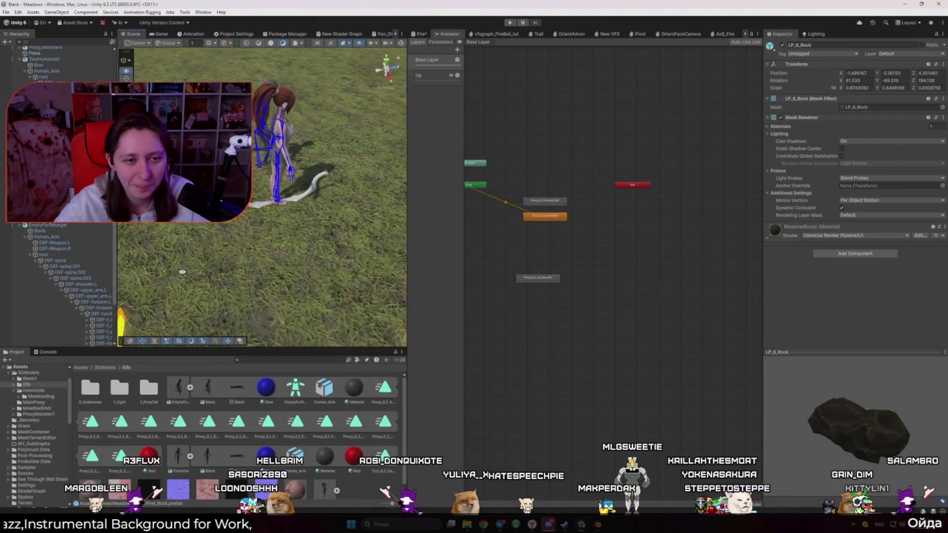
pyautogui.moveTo(141, 234); pyautogui.dragTo(82, 227)
pyautogui.click(553, 217)
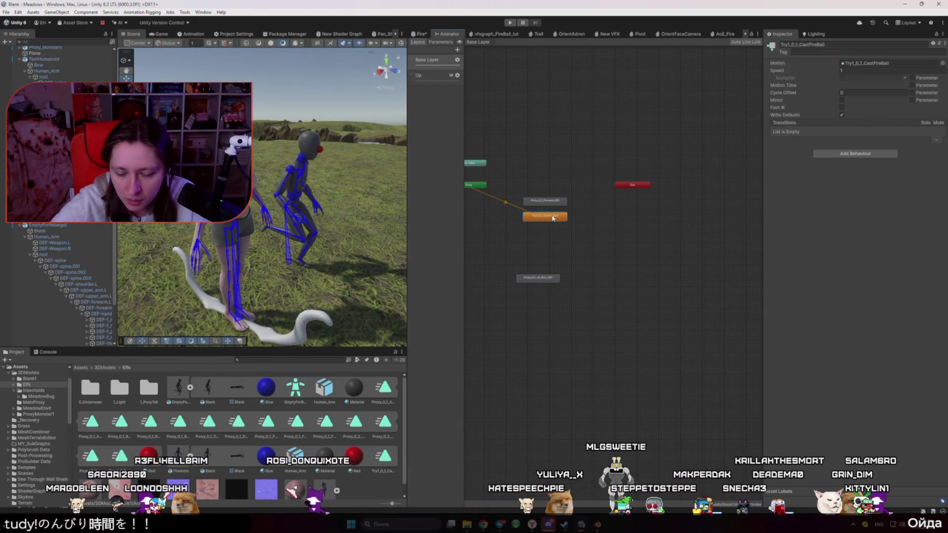
pyautogui.press('Delete')
# - Clear the Up layer's states, add an empty New State, and place Try1_0_1_CastFireBall below it
pyautogui.click(441, 82)
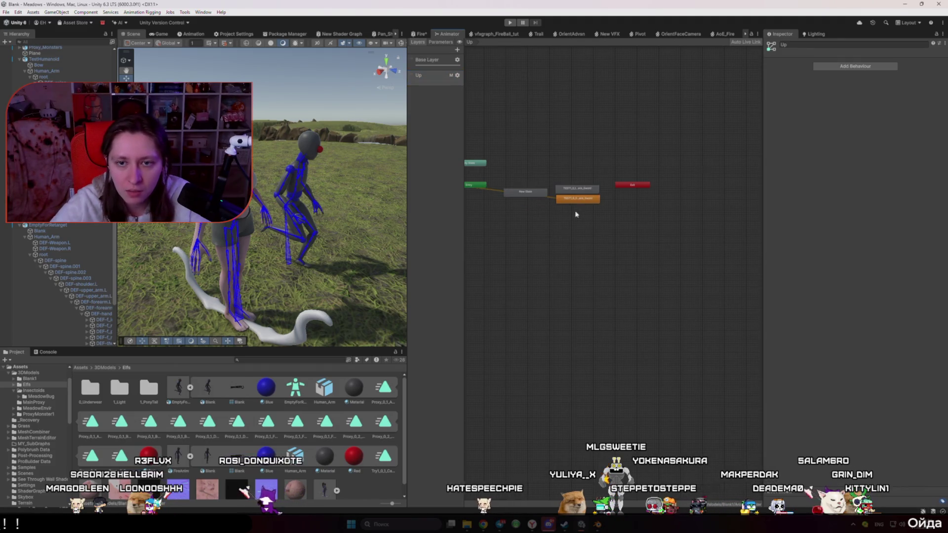
pyautogui.hotkey('ctrl', 'a')
pyautogui.press('Delete')
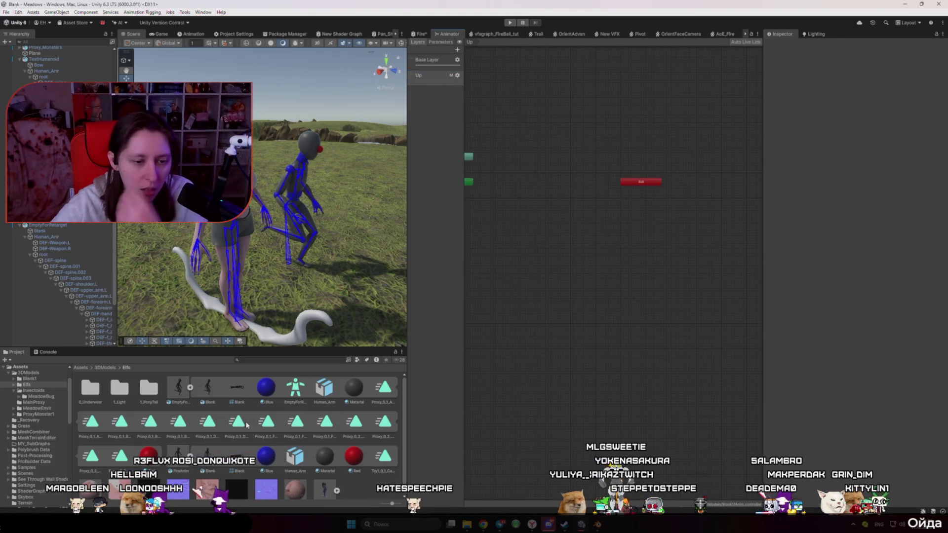
pyautogui.rightClick(587, 180)
pyautogui.moveTo(609, 182)
pyautogui.click(700, 182)
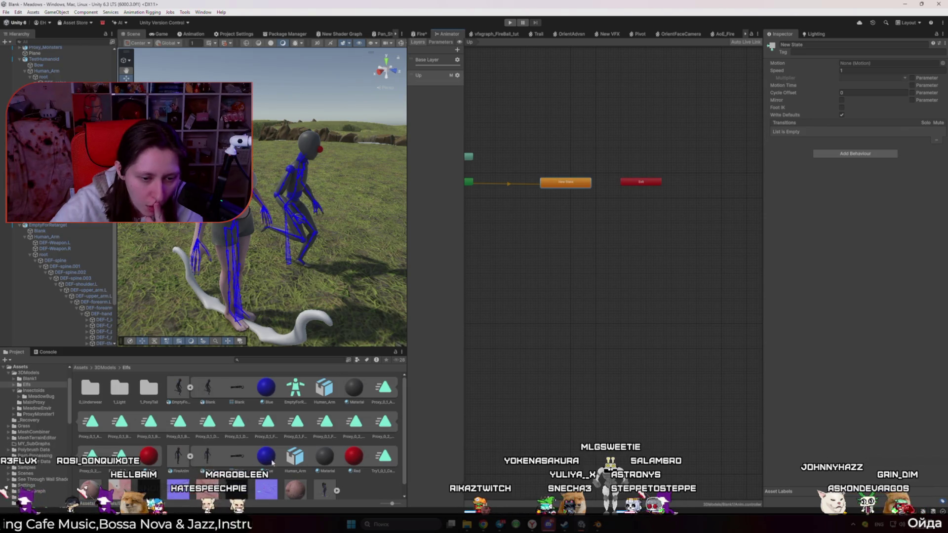
pyautogui.moveTo(594, 222); pyautogui.dragTo(558, 216)
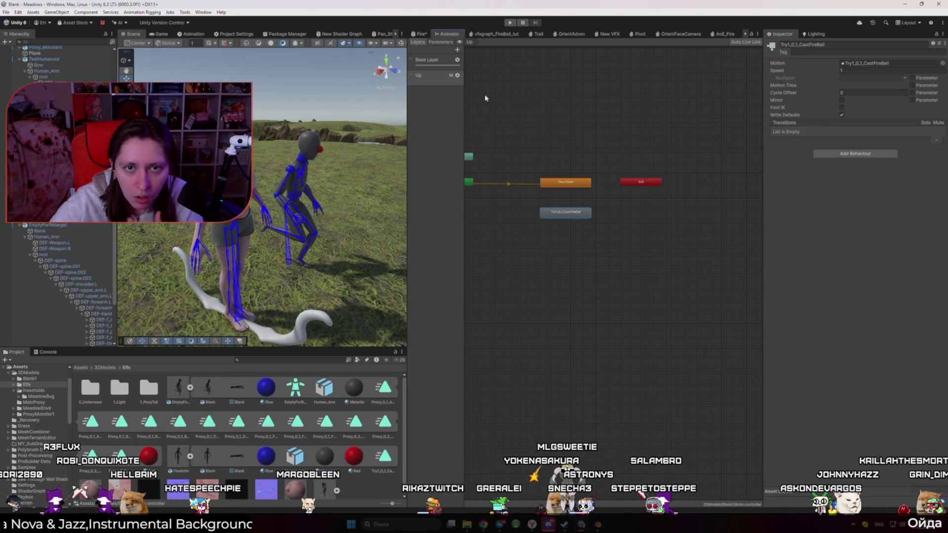
# - Locate the Up layer's current mask and delete the MaskUpBody asset from the project
pyautogui.click(457, 75)
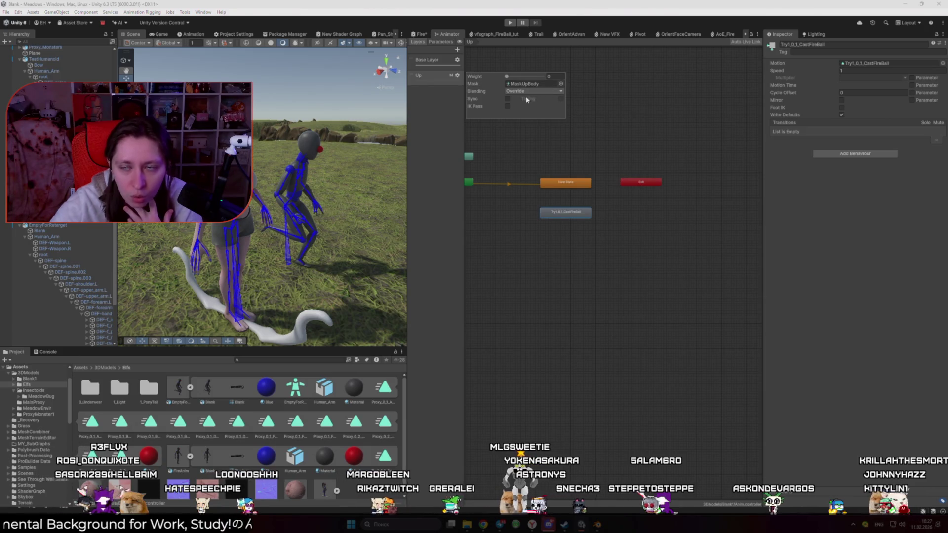
pyautogui.click(632, 120)
pyautogui.click(544, 212)
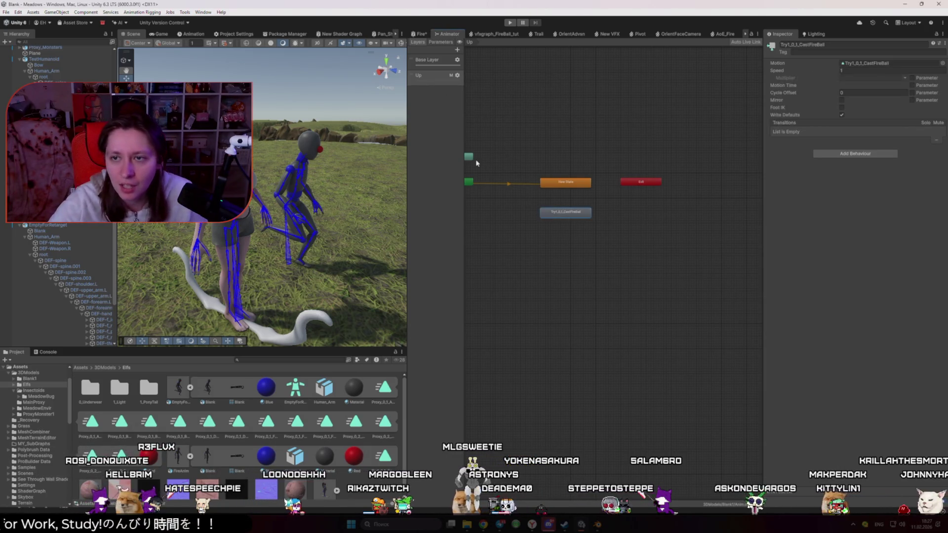
pyautogui.click(442, 77)
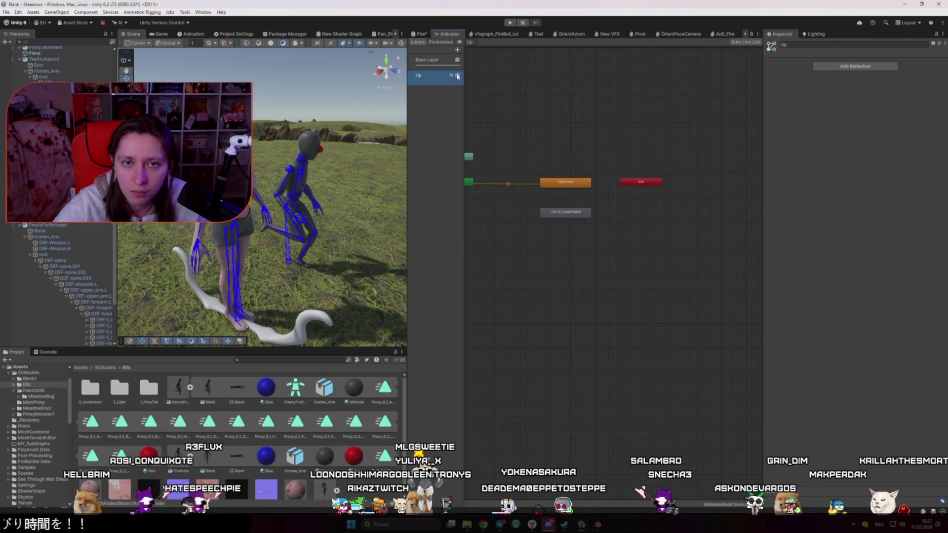
pyautogui.click(457, 76)
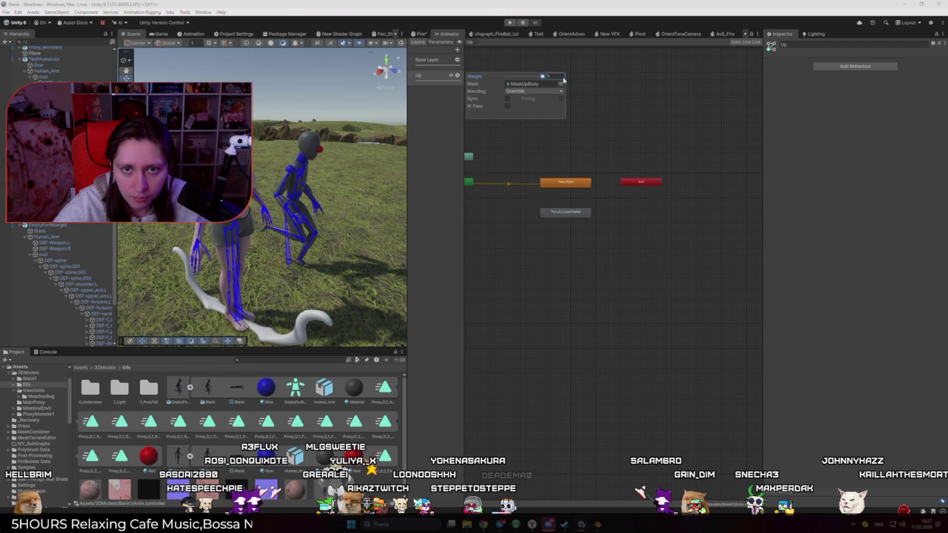
pyautogui.click(539, 85)
pyautogui.click(175, 389)
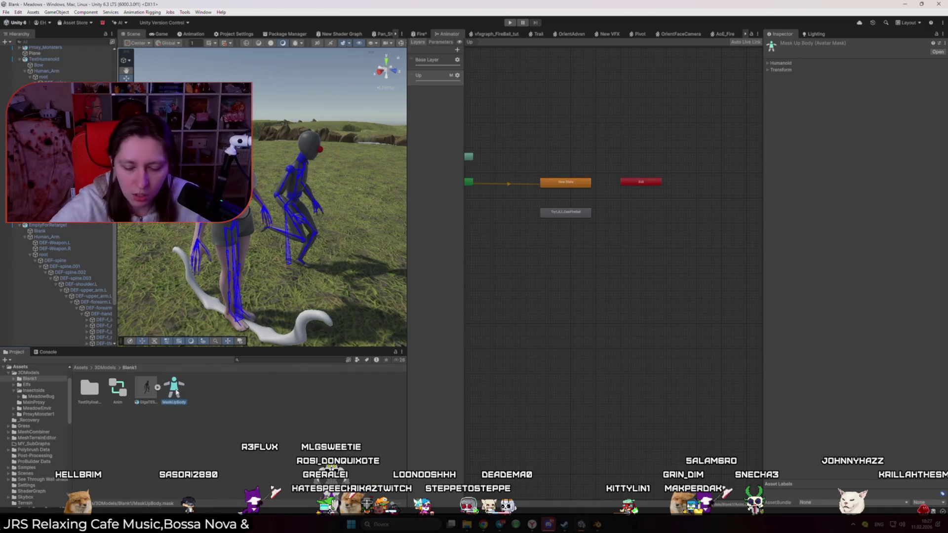
pyautogui.press('Delete')
pyautogui.click(485, 273)
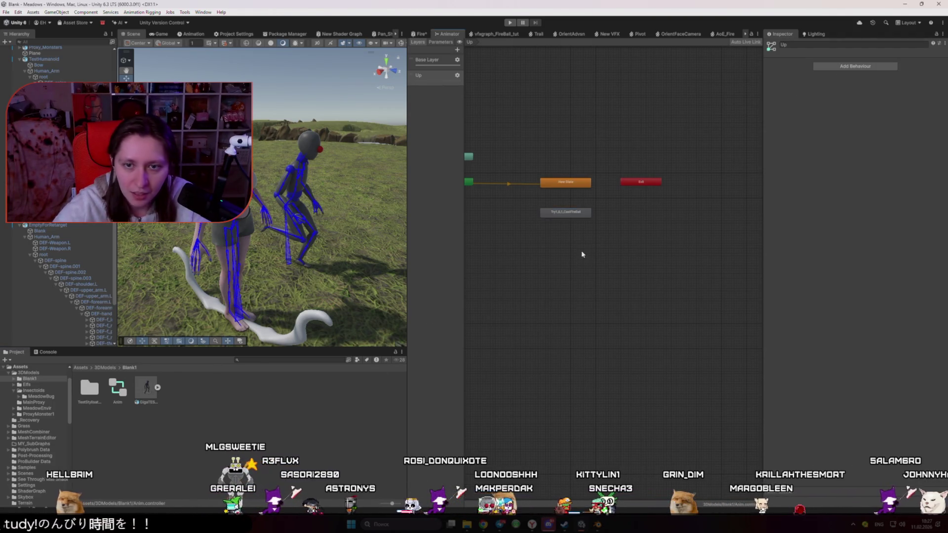
pyautogui.moveTo(574, 216); pyautogui.dragTo(574, 210)
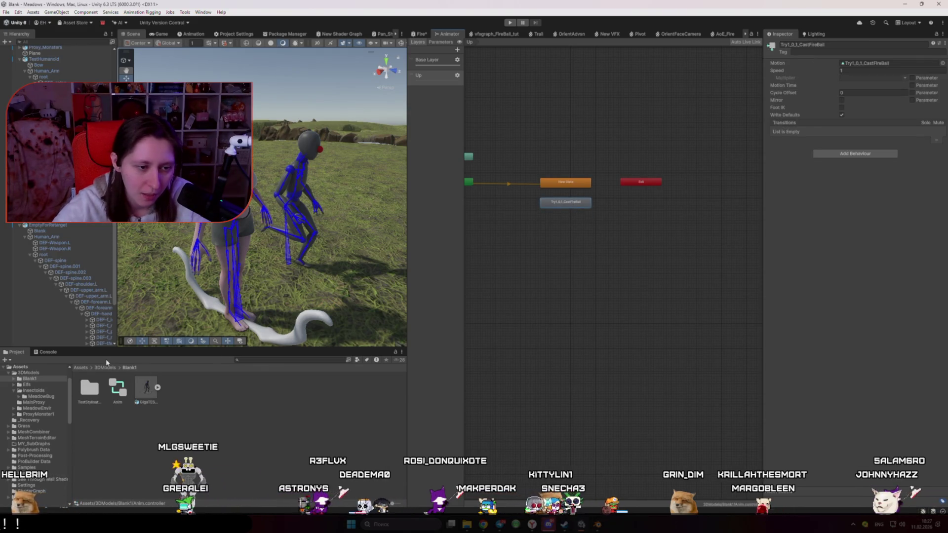
# - Assign UpMask from the Elfs folder as the Up layer's avatar mask
pyautogui.click(103, 368)
pyautogui.doubleClick(115, 398)
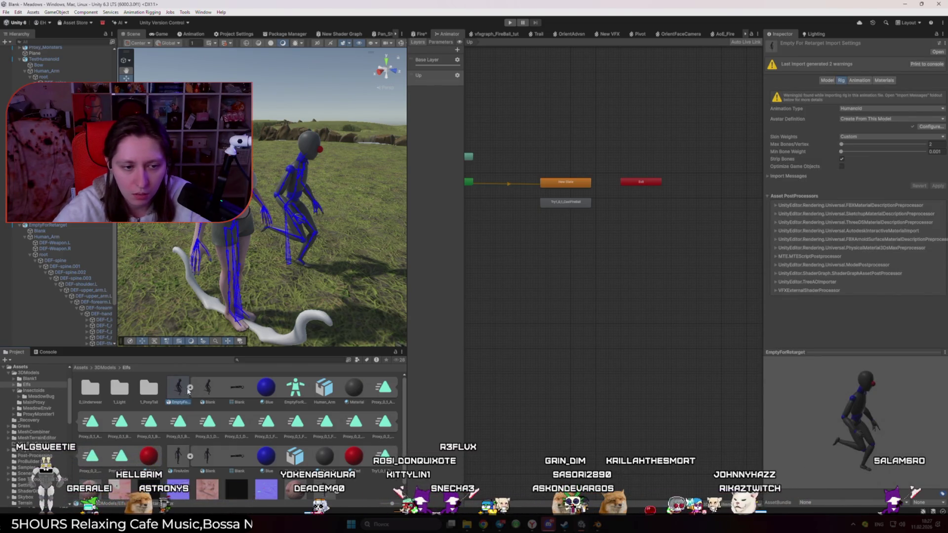
pyautogui.rightClick(274, 467)
pyautogui.click(393, 428)
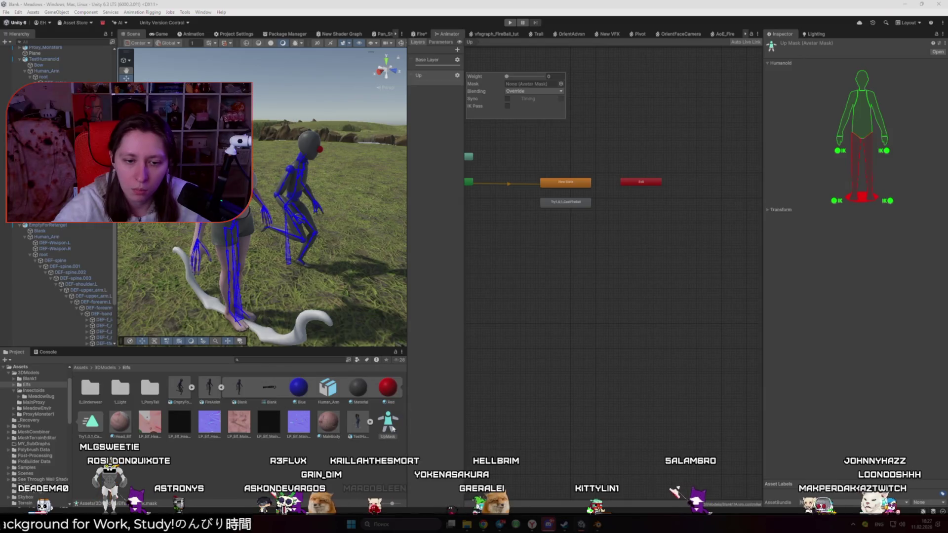
pyautogui.click(476, 81)
pyautogui.click(457, 76)
pyautogui.click(560, 84)
pyautogui.doubleClick(665, 130)
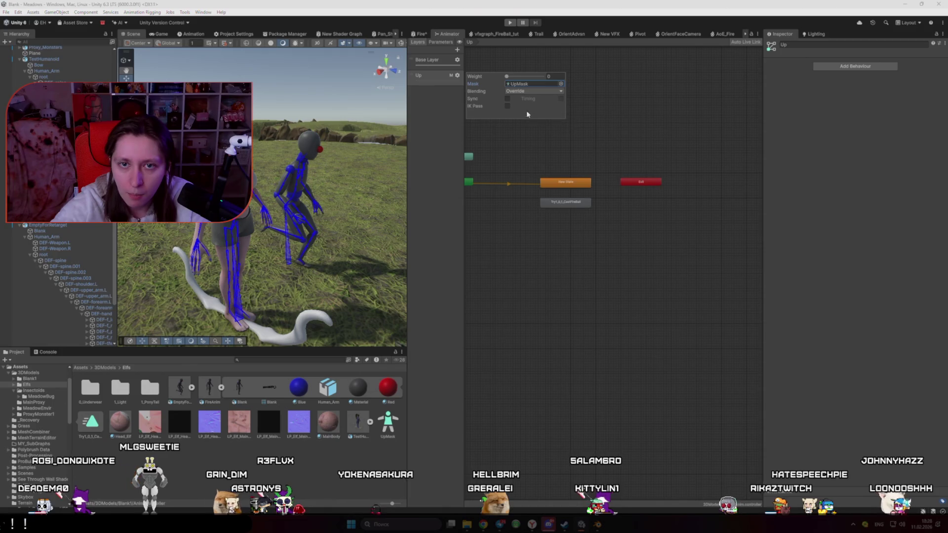
pyautogui.click(582, 96)
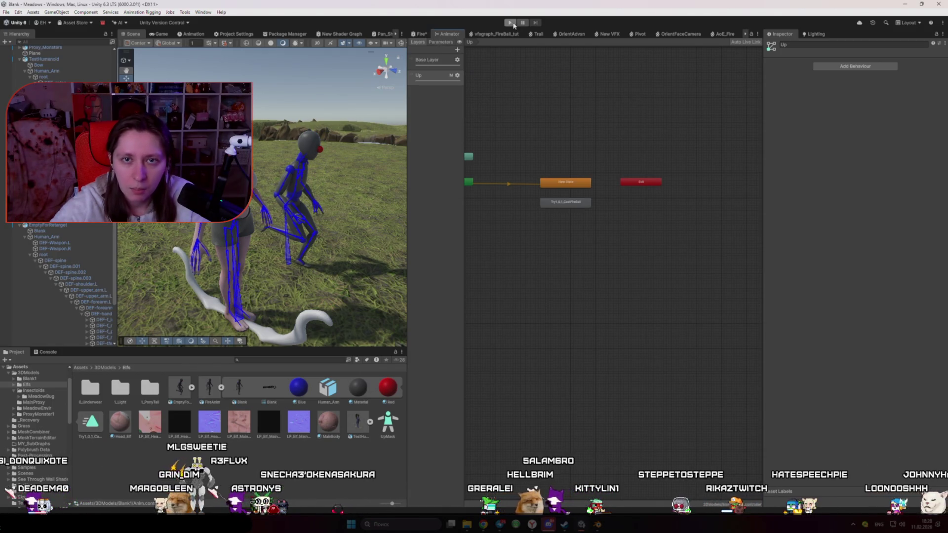
# - Enter Play mode and check the Up layer's mask settings
pyautogui.click(514, 24)
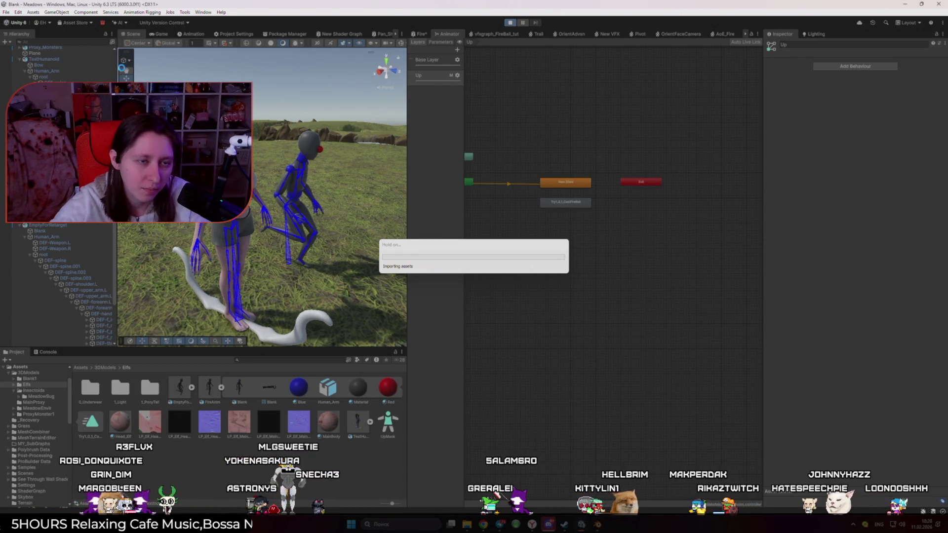
pyautogui.click(133, 34)
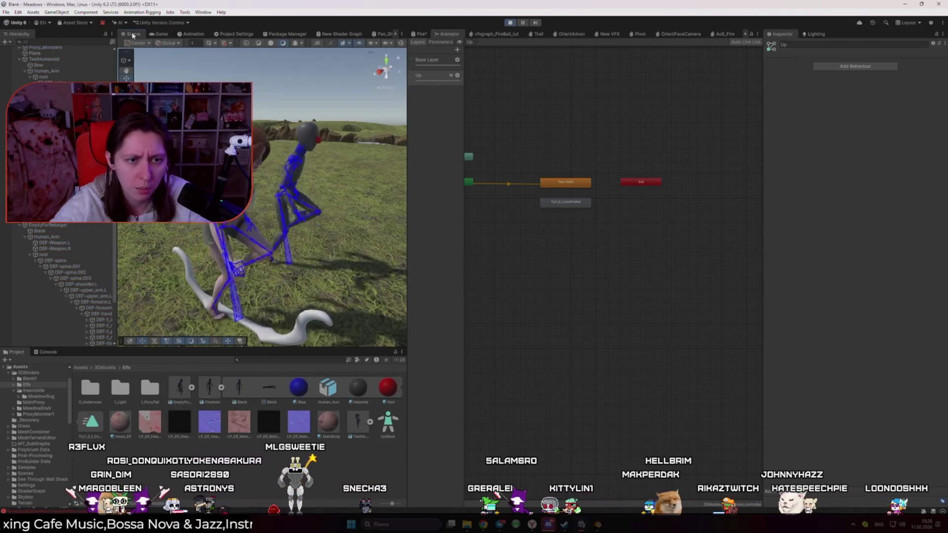
pyautogui.click(457, 75)
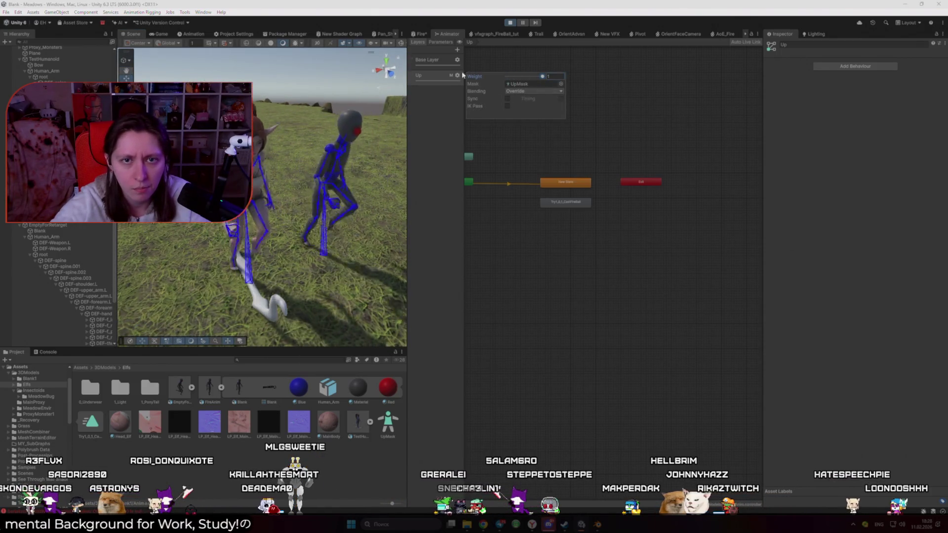
# - Set Try1_0_1_CastFireBall as the Base Layer default state, watch the characters, then stop Play
pyautogui.click(436, 61)
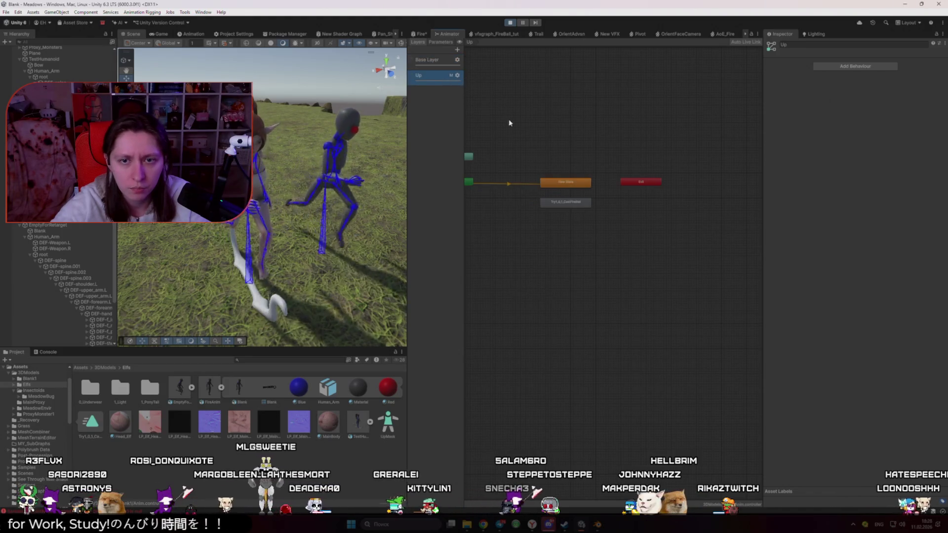
pyautogui.rightClick(559, 202)
pyautogui.click(588, 214)
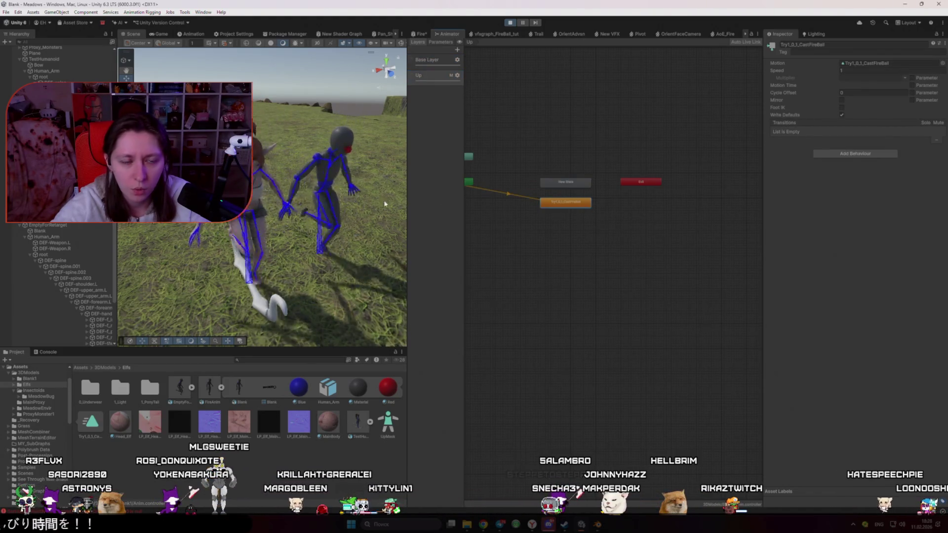
pyautogui.moveTo(375, 202)
pyautogui.mouseDown()
pyautogui.moveTo(289, 190)
pyautogui.moveTo(568, 192)
pyautogui.mouseUp()
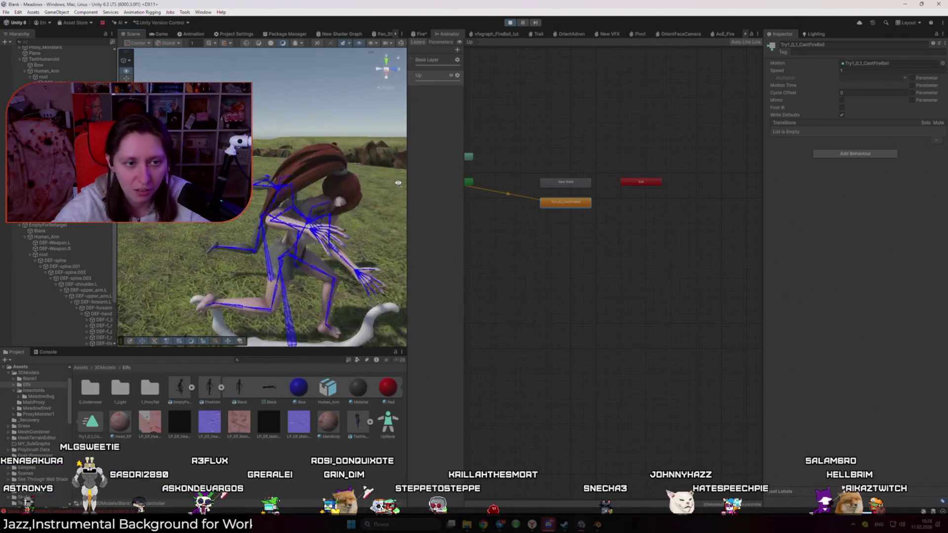
pyautogui.click(510, 23)
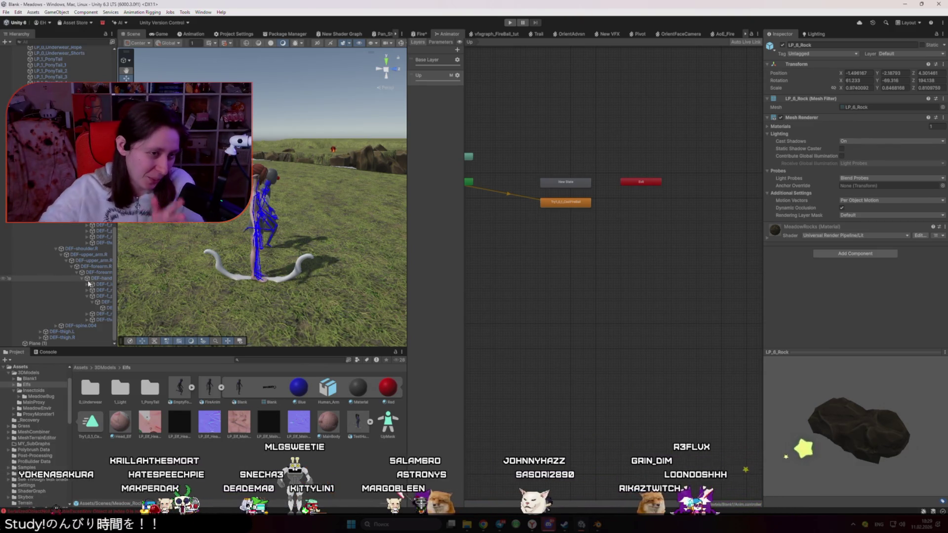
# - Widen the Hierarchy panel, deselect the rock, and swing the view behind the elf by the fire
pyautogui.moveTo(116, 286); pyautogui.dragTo(158, 288)
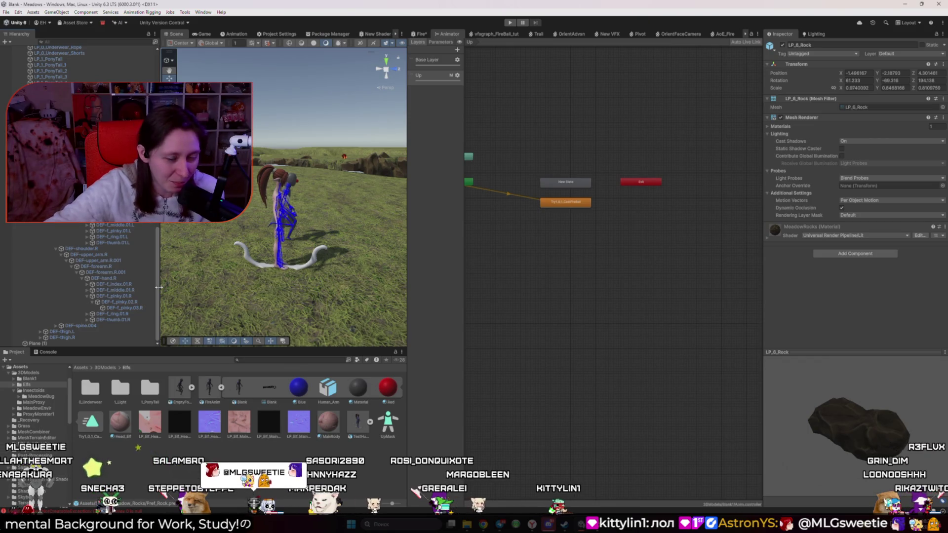
pyautogui.click(175, 380)
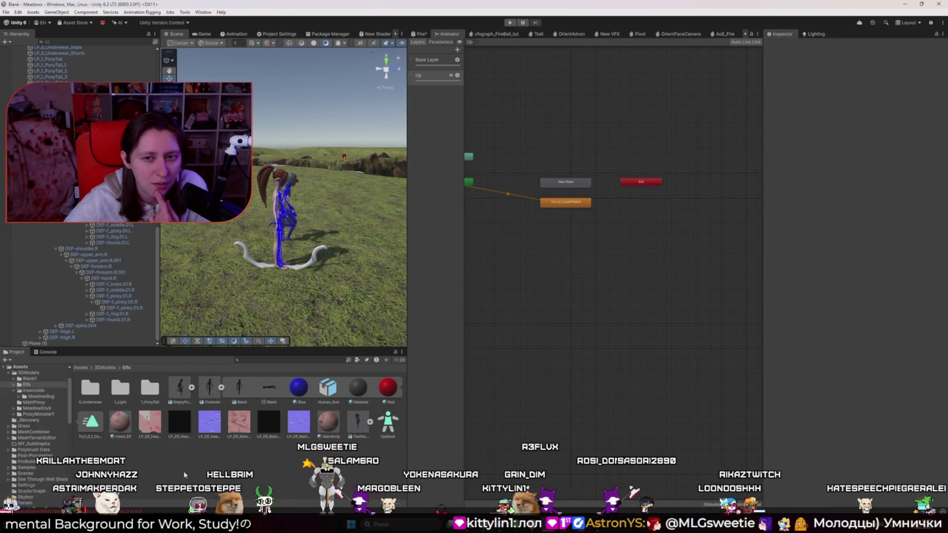
pyautogui.moveTo(223, 297)
pyautogui.mouseDown()
pyautogui.moveTo(346, 257)
pyautogui.moveTo(553, 234)
pyautogui.mouseUp()
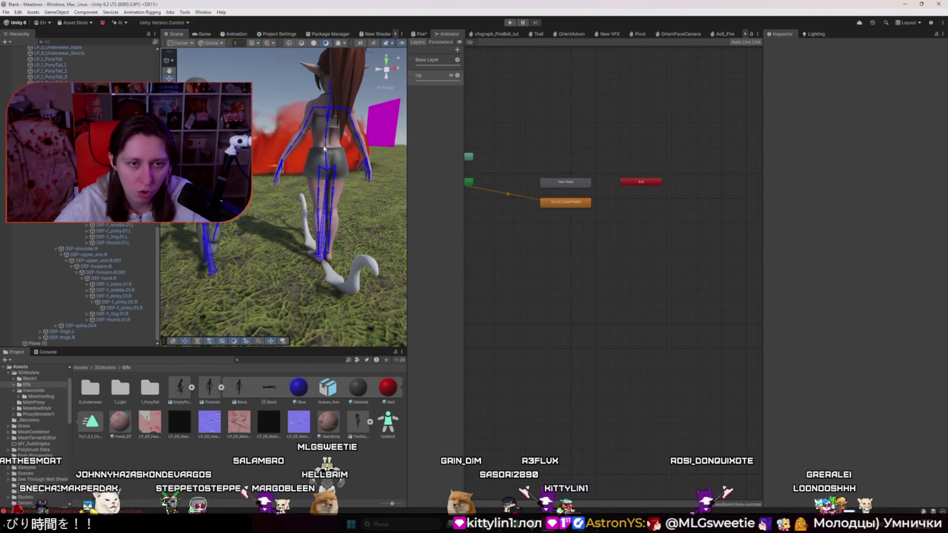
# - Create an empty Fixer object under DEF-spine.001 and frame it in the view
pyautogui.click(325, 145)
pyautogui.moveTo(326, 144); pyautogui.dragTo(527, 155)
pyautogui.doubleClick(64, 78)
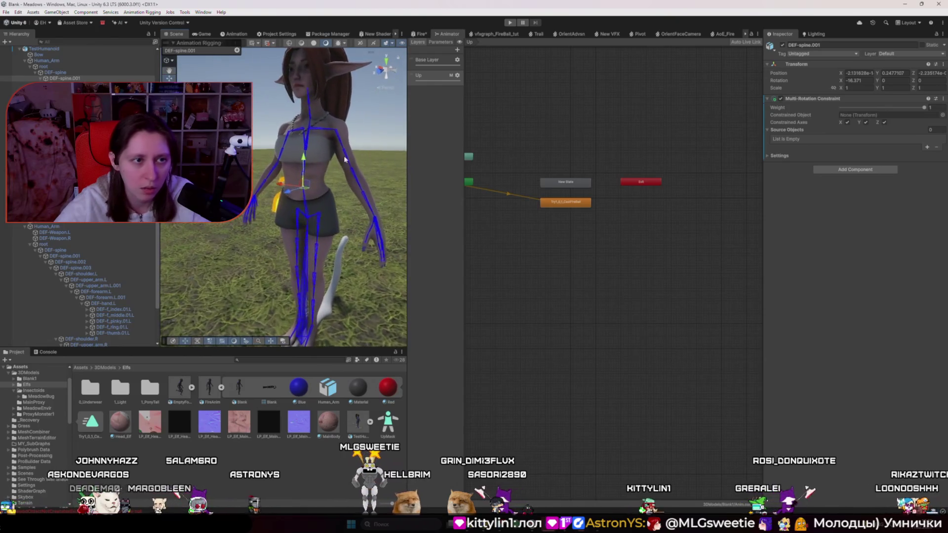
pyautogui.rightClick(81, 79)
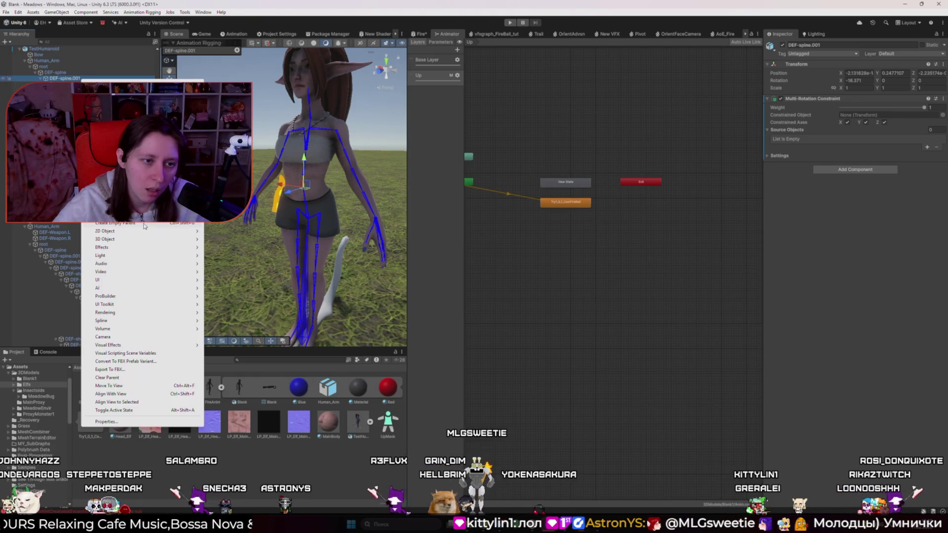
pyautogui.click(144, 225)
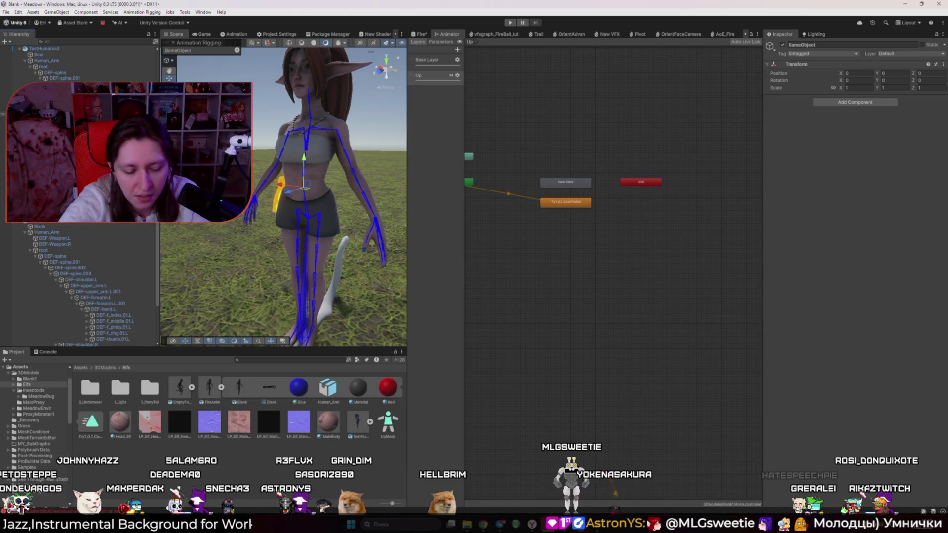
pyautogui.write('Fixer')
pyautogui.press('Return')
pyautogui.press('f')
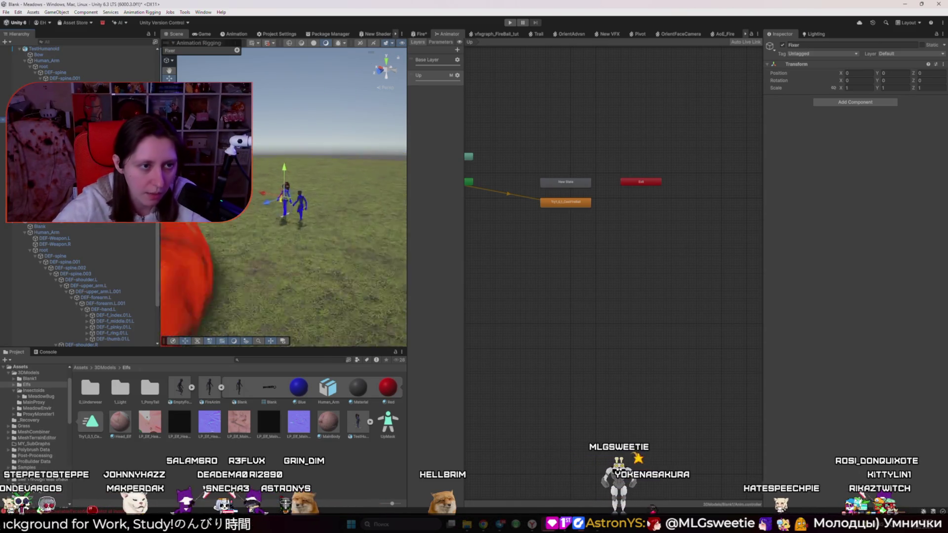
pyautogui.press('w')
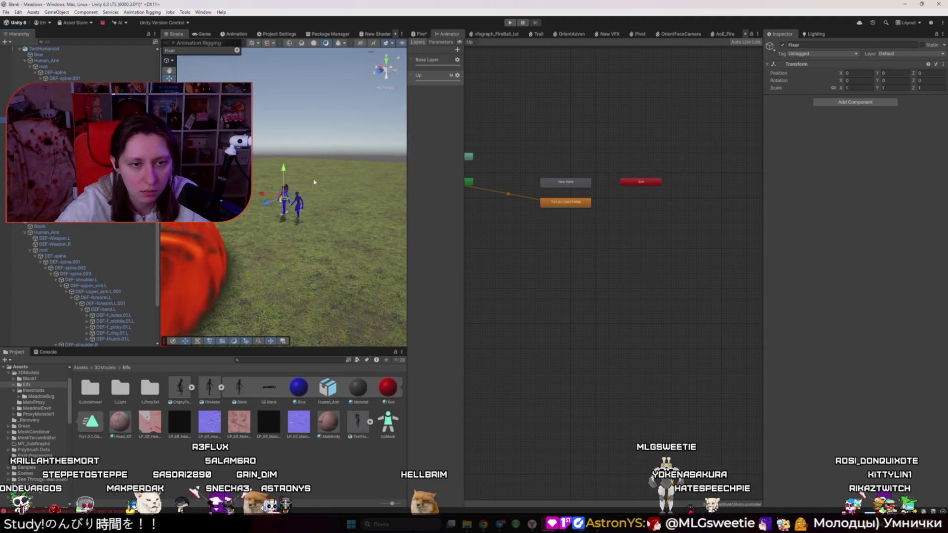
pyautogui.press('s')
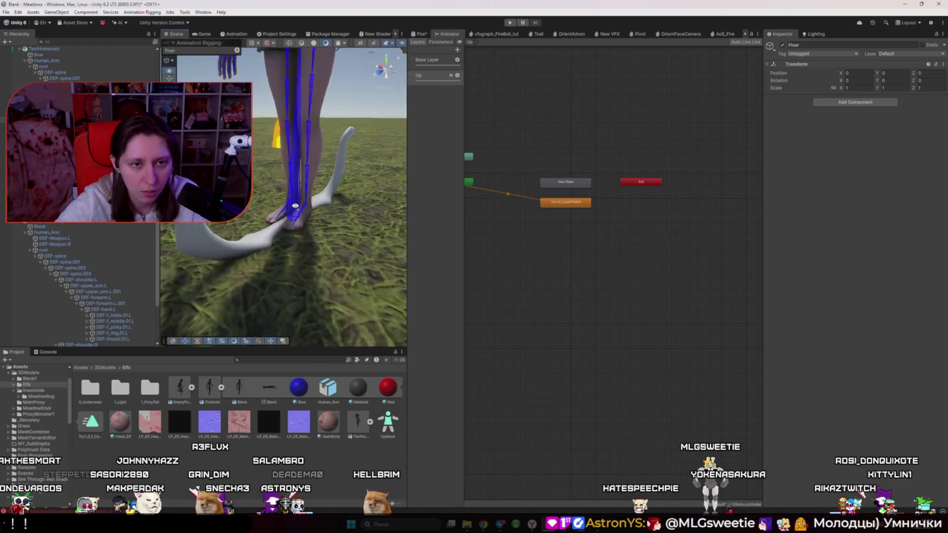
pyautogui.scroll(2, 284, 210)
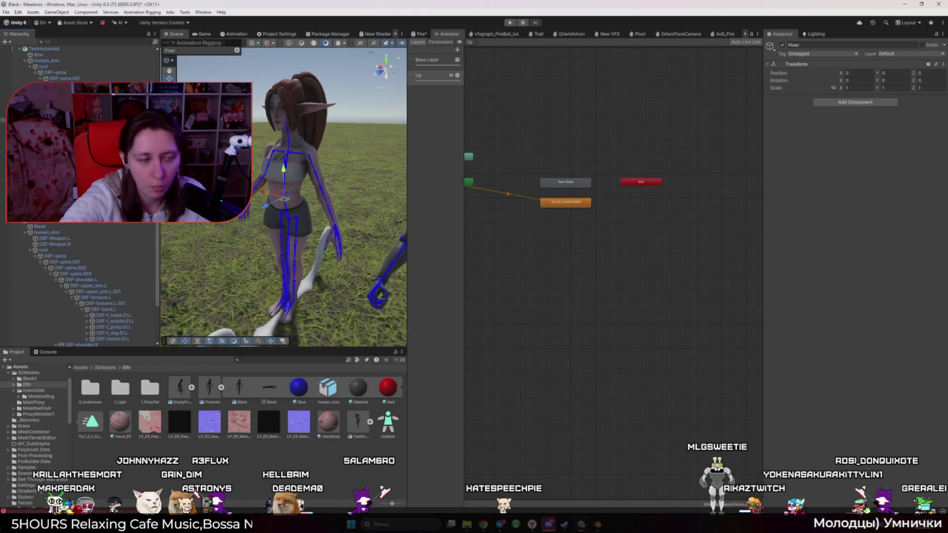
# - Set BoneFixer's X rotation to 0
pyautogui.click(287, 209)
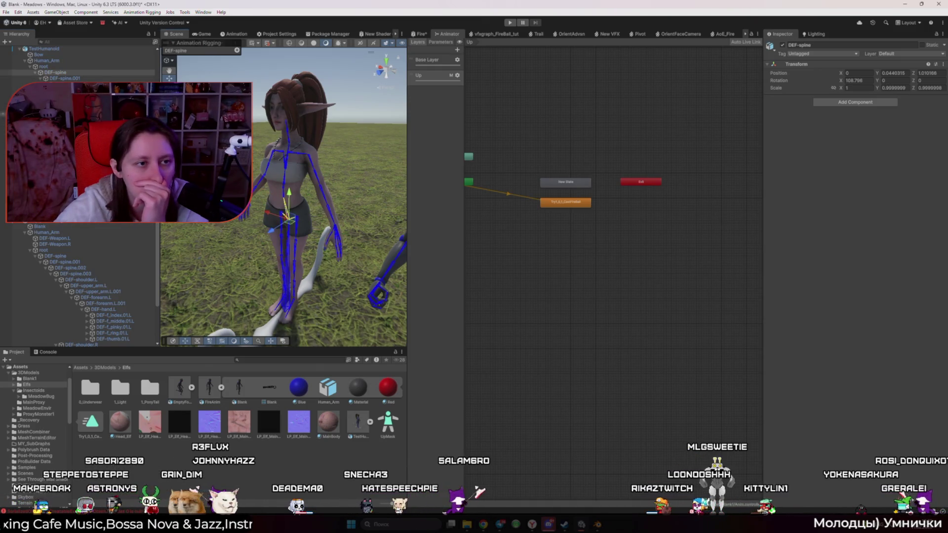
pyautogui.click(58, 73)
pyautogui.hotkey('ctrl', 'z')
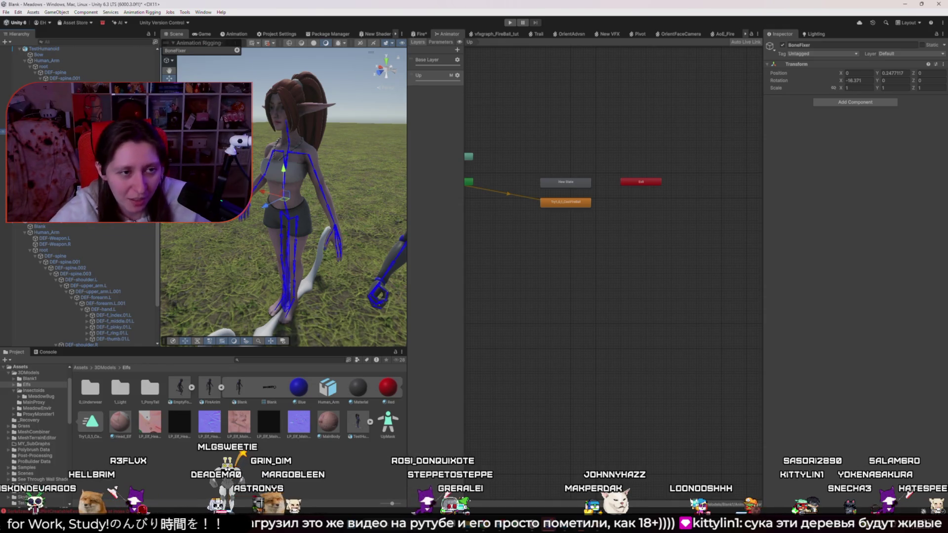
pyautogui.scroll(5, 79, 287)
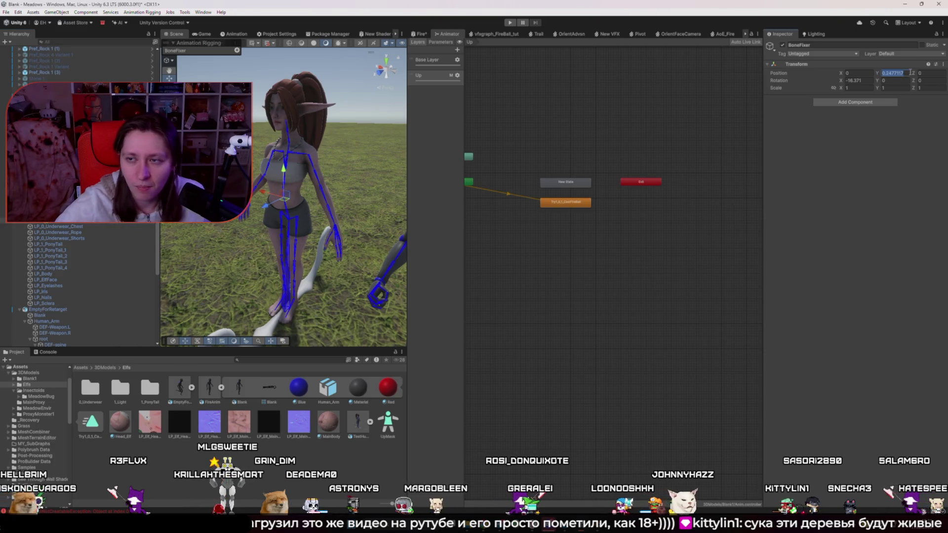
pyautogui.write('0')
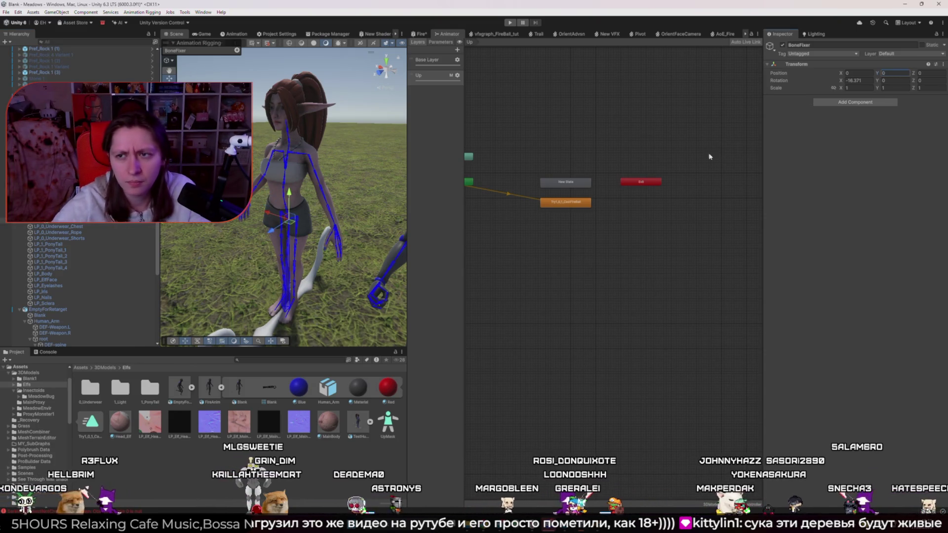
pyautogui.click(868, 79)
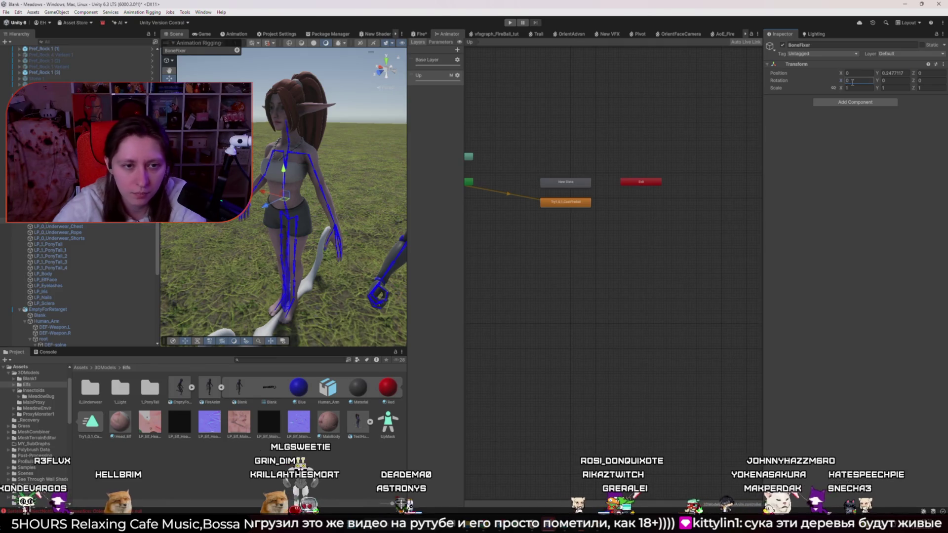
pyautogui.press('Return')
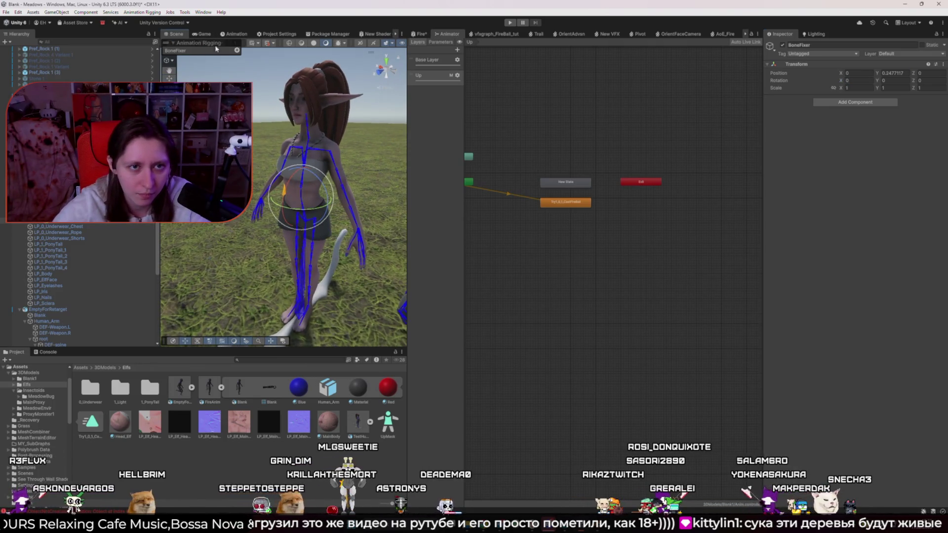
# - Undock the Animation Rigging overlay, set handle position to Pivot, and enter Play mode
pyautogui.moveTo(189, 47); pyautogui.dragTo(169, 71)
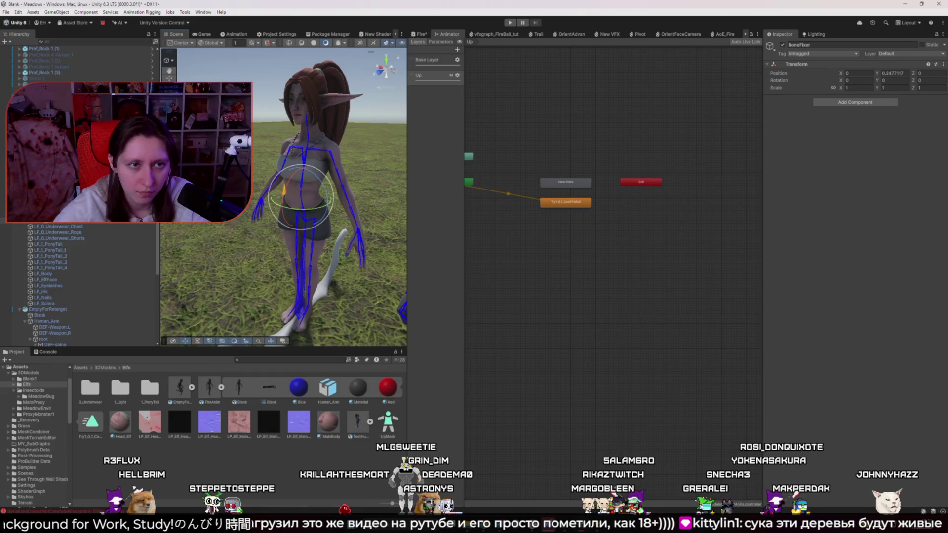
pyautogui.click(186, 60)
pyautogui.moveTo(284, 189); pyautogui.dragTo(288, 177)
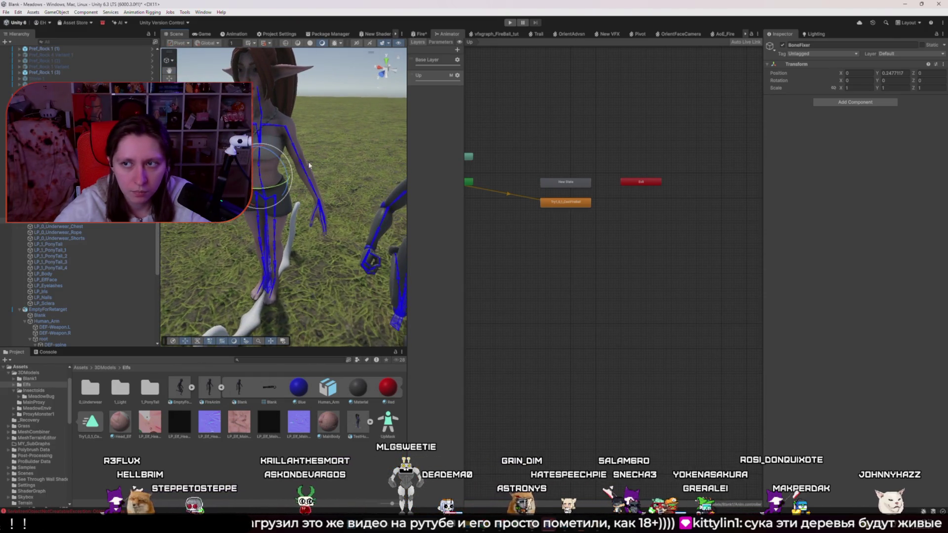
pyautogui.scroll(5, 308, 166)
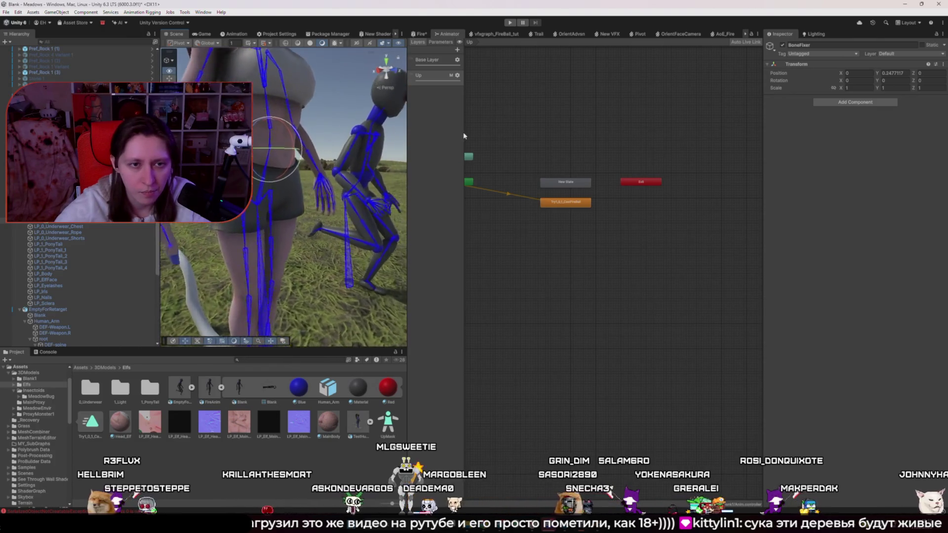
pyautogui.scroll(-3, 380, 142)
pyautogui.hotkey('ctrl', 'p')
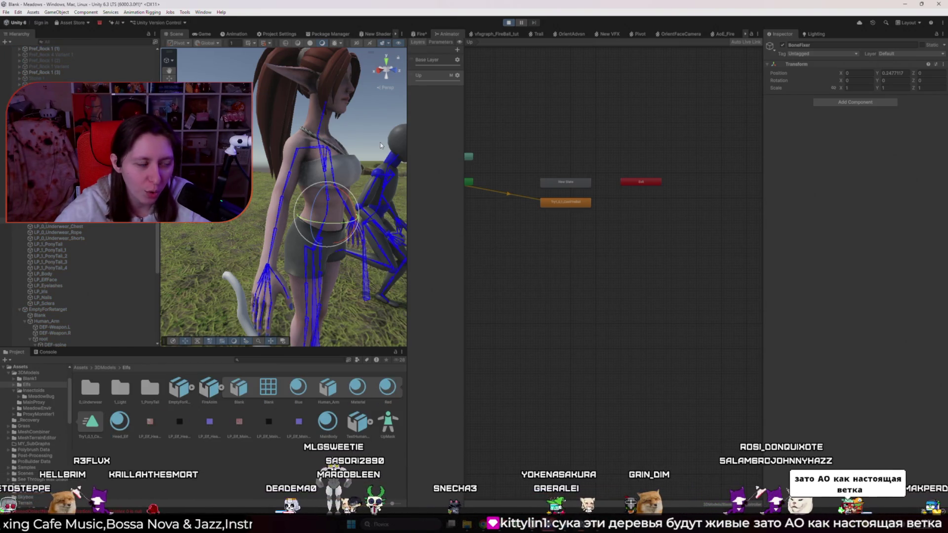
# - Orbit around the animating elf during play, then exit Play mode
pyautogui.moveTo(285, 174); pyautogui.dragTo(342, 169)
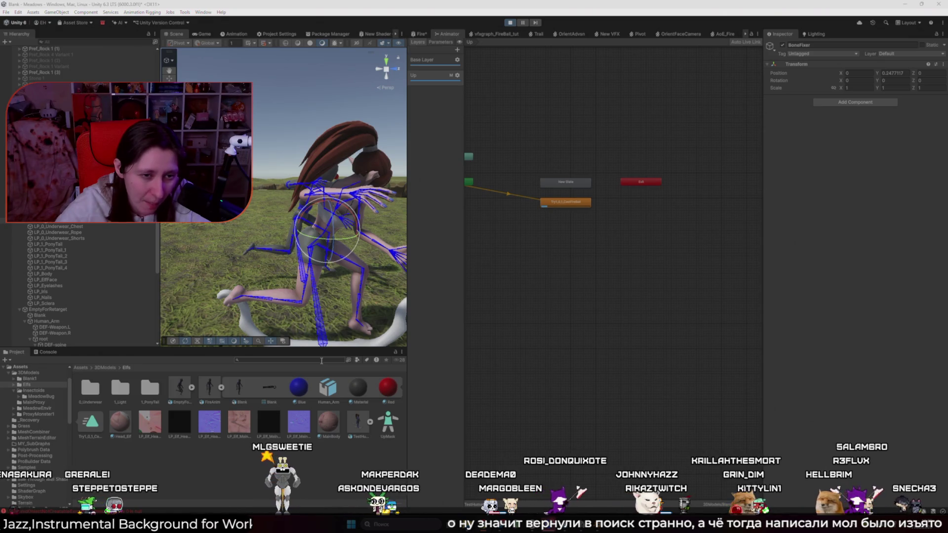
pyautogui.click(509, 23)
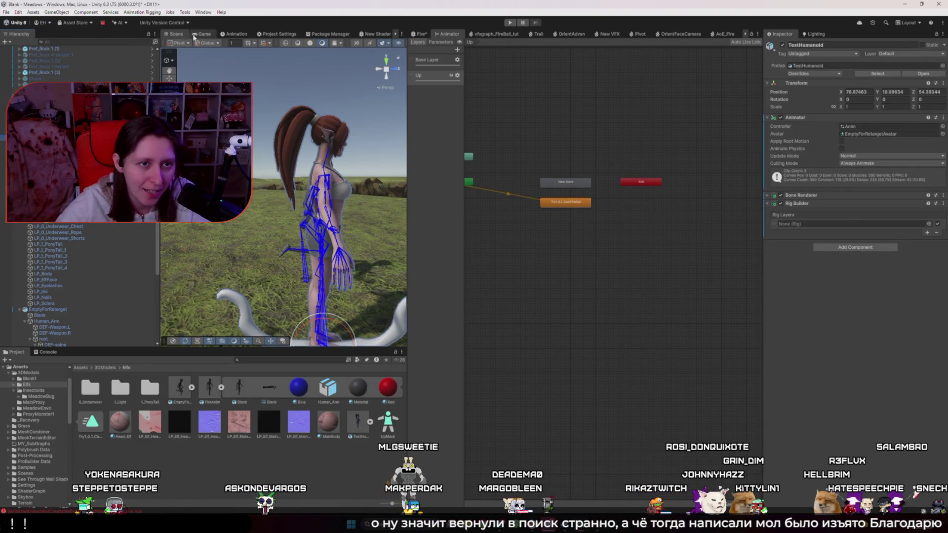
# - Run Animation Rigging's Rig Setup to create Rig 1 under the test humanoid
pyautogui.click(143, 12)
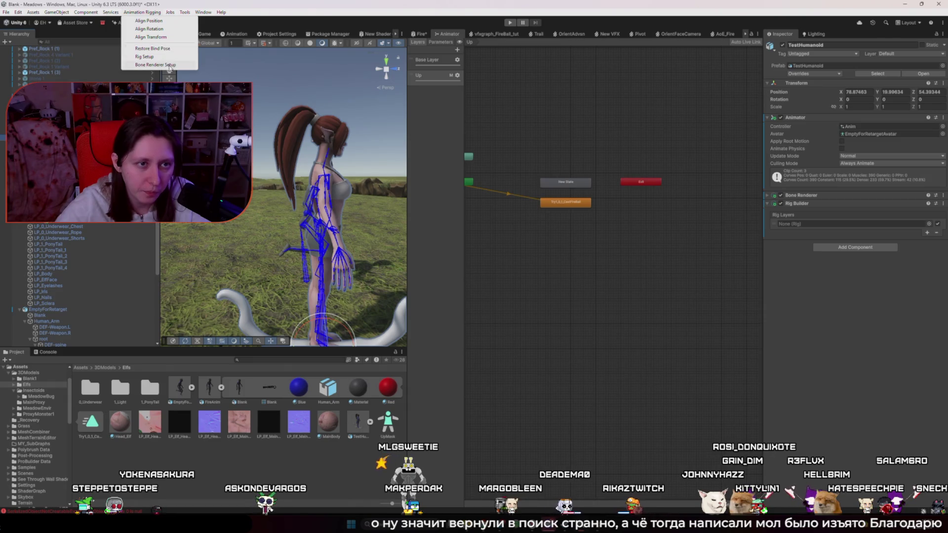
pyautogui.click(157, 38)
pyautogui.click(142, 12)
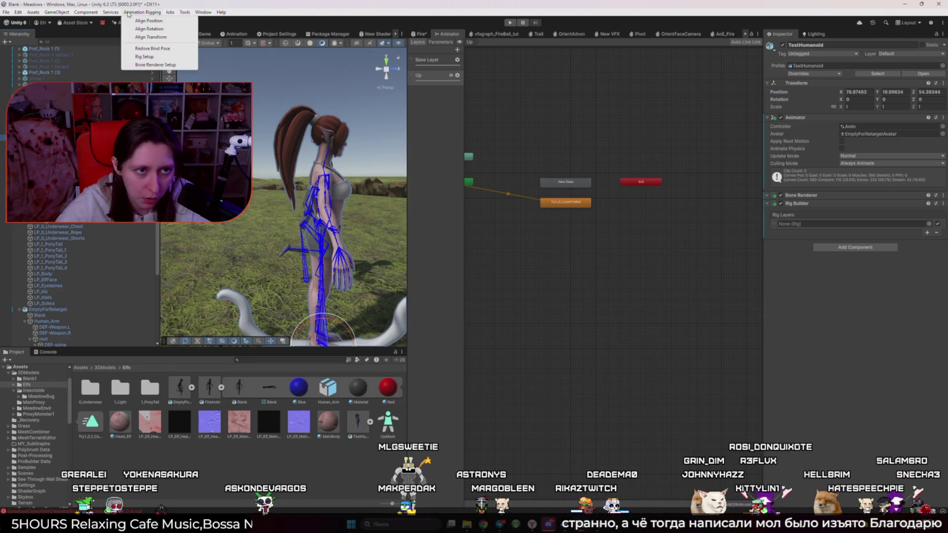
pyautogui.click(145, 57)
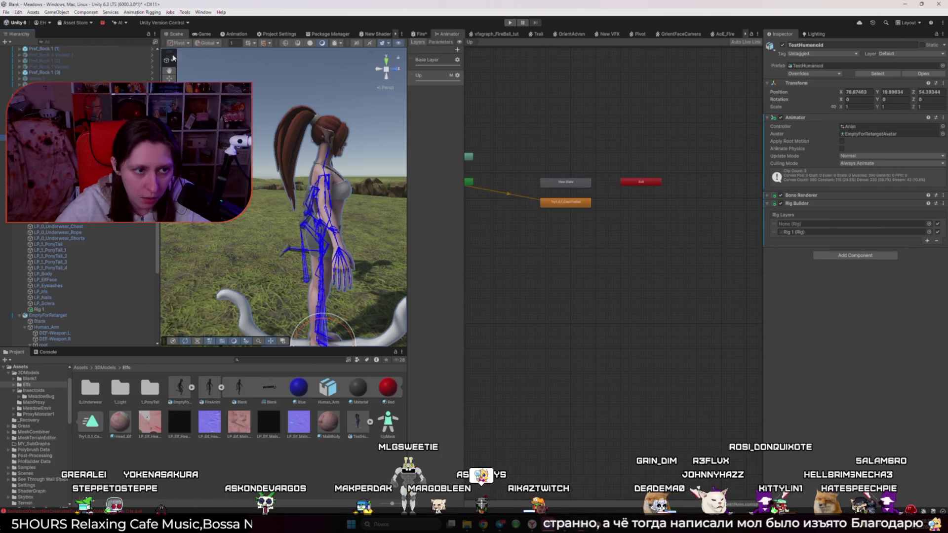
pyautogui.click(38, 310)
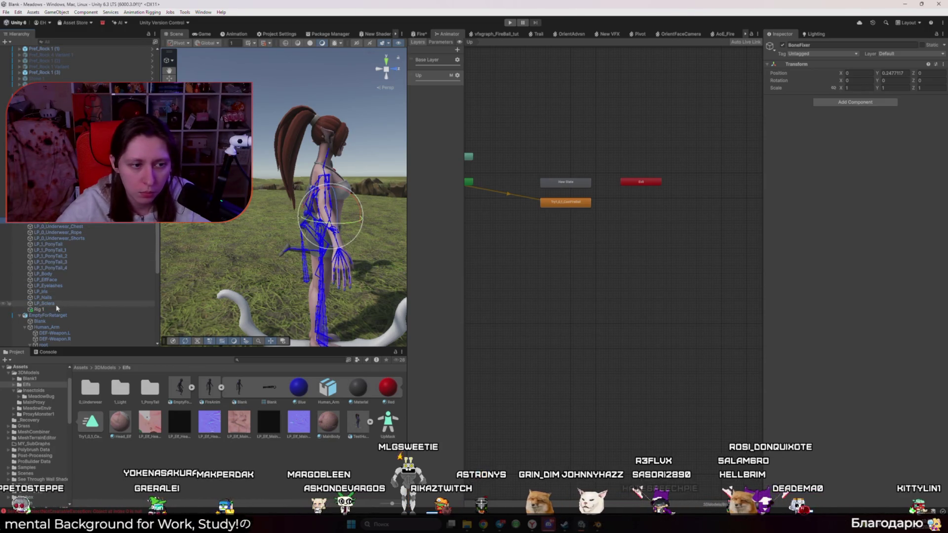
pyautogui.click(856, 124)
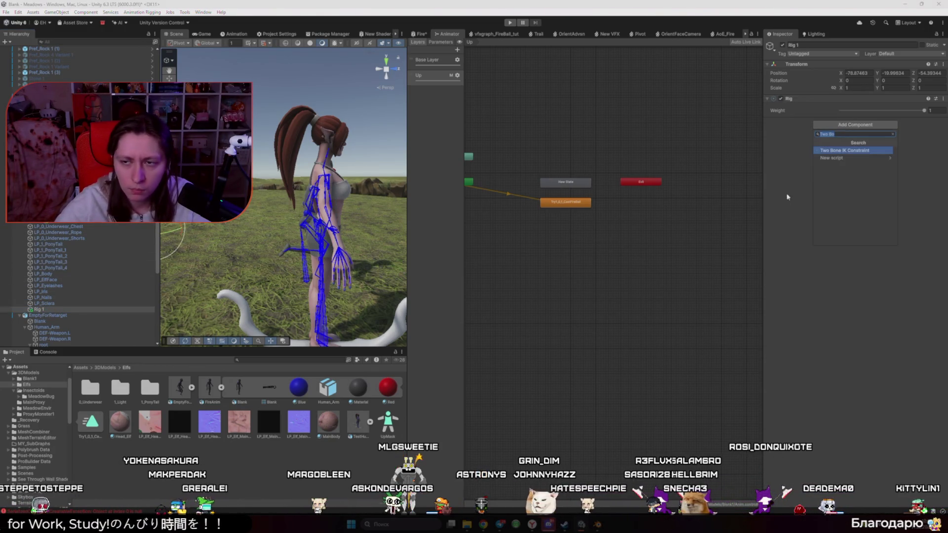
pyautogui.press('Down')
# - Add a Multi-Rotation Constraint to BoneFixer with the Z axis unconstrained
pyautogui.click(54, 221)
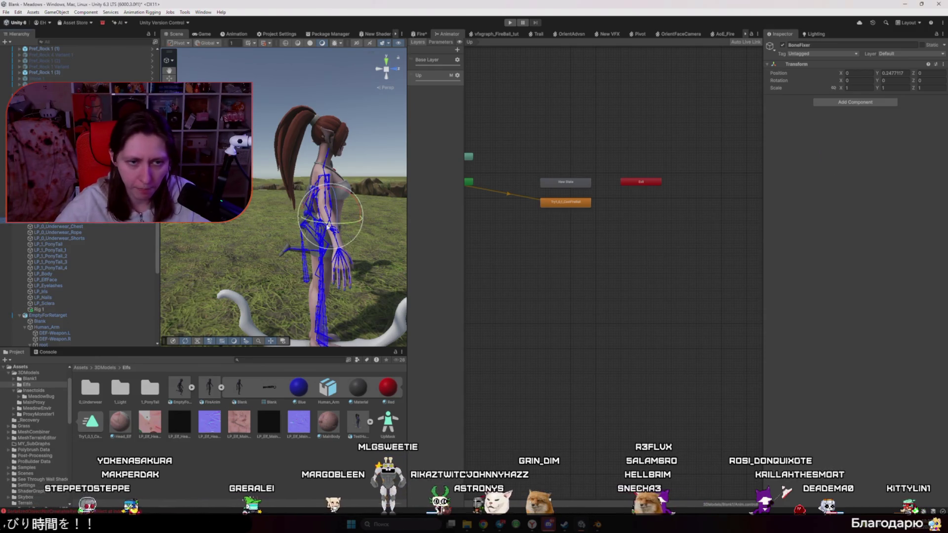
pyautogui.click(833, 103)
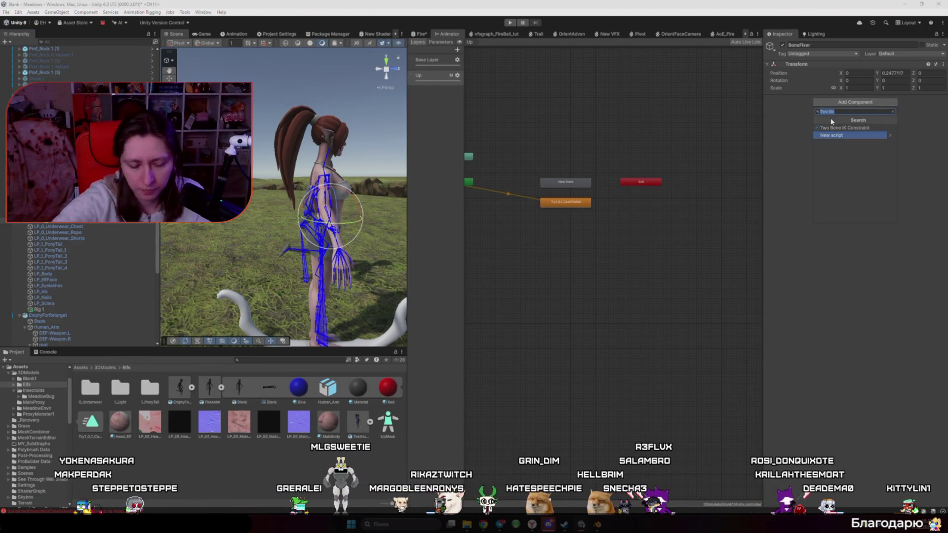
pyautogui.write('Rota')
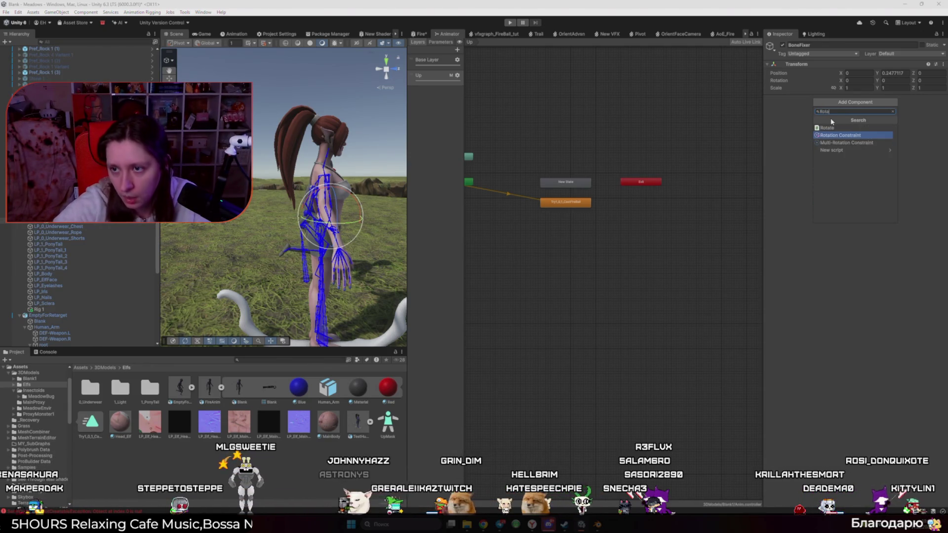
pyautogui.press('Down')
pyautogui.press('Return')
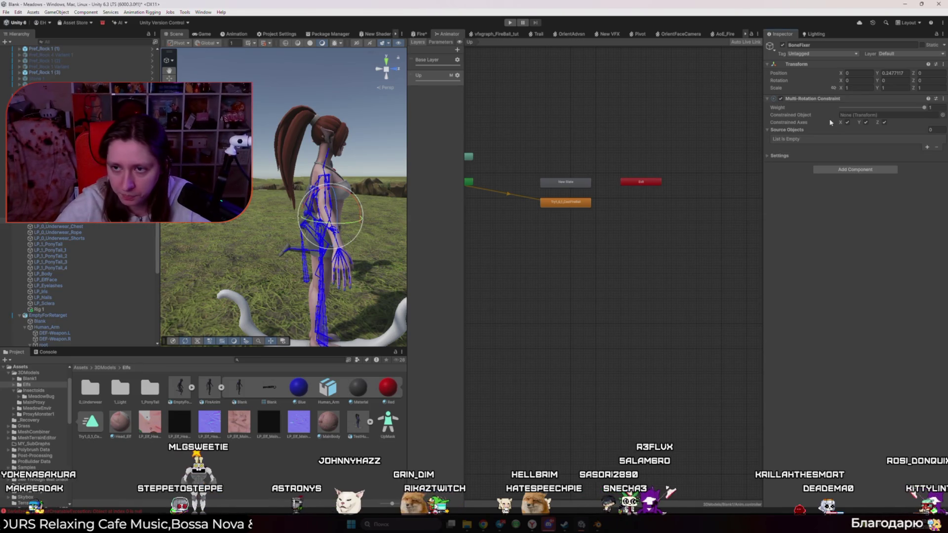
pyautogui.moveTo(824, 125)
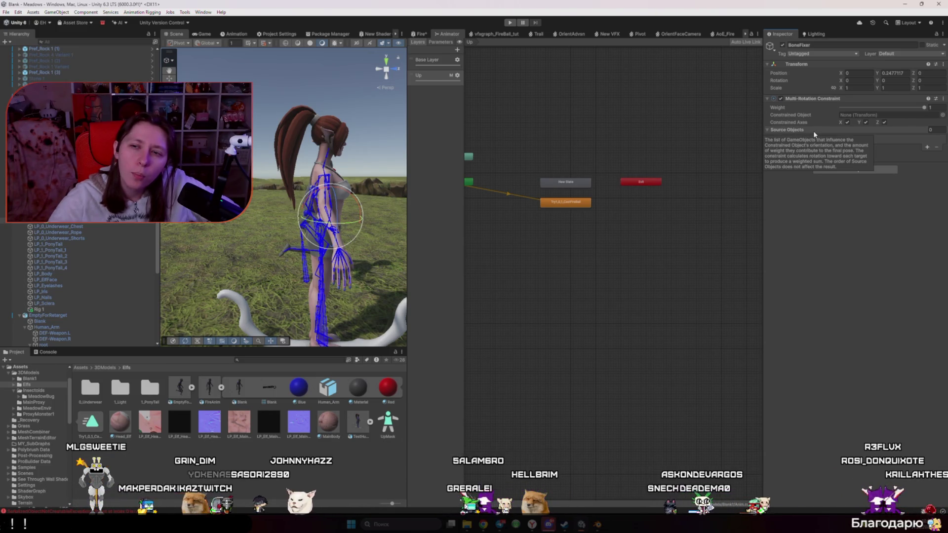
pyautogui.click(885, 123)
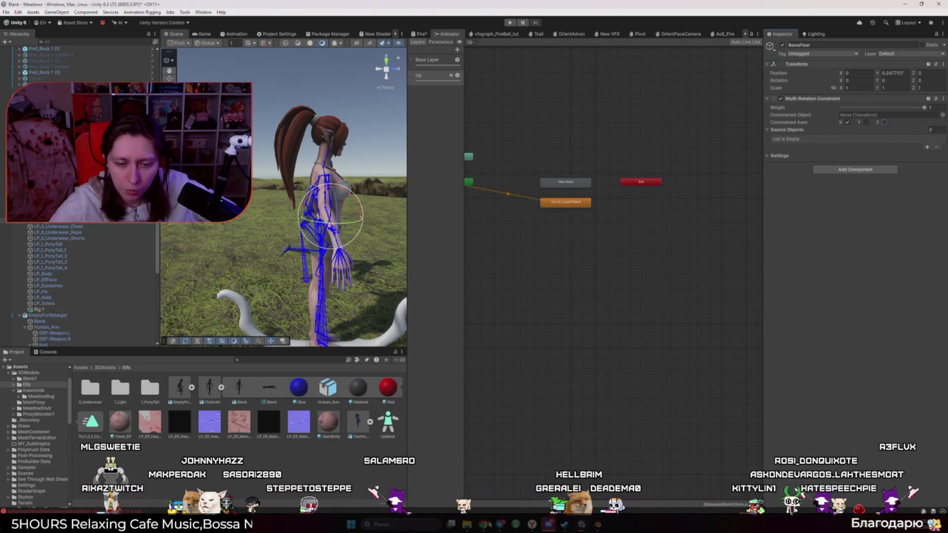
pyautogui.click(523, 486)
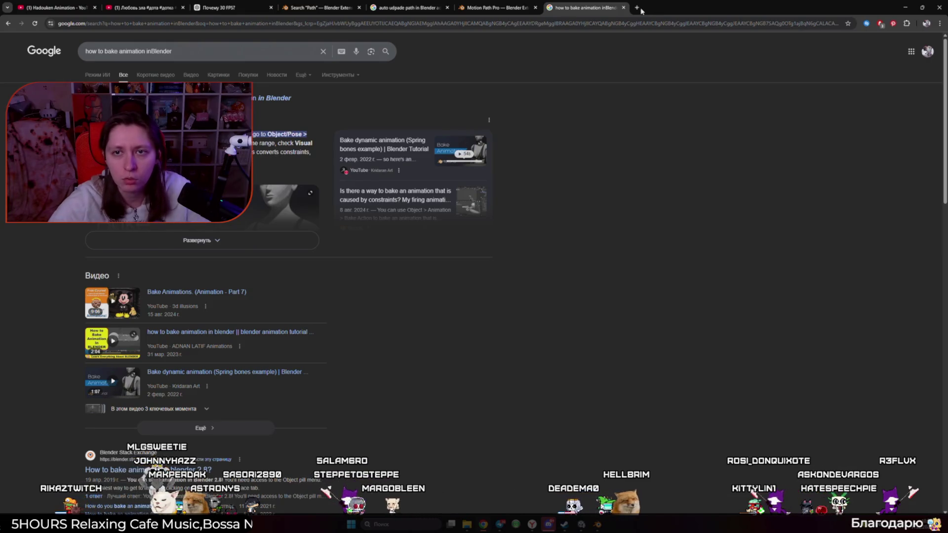
# - Search Google for 'Unity Constraints' and browse the Unity Manual Constraints pages
pyautogui.click(641, 9)
pyautogui.write('Unity Constraint animation')
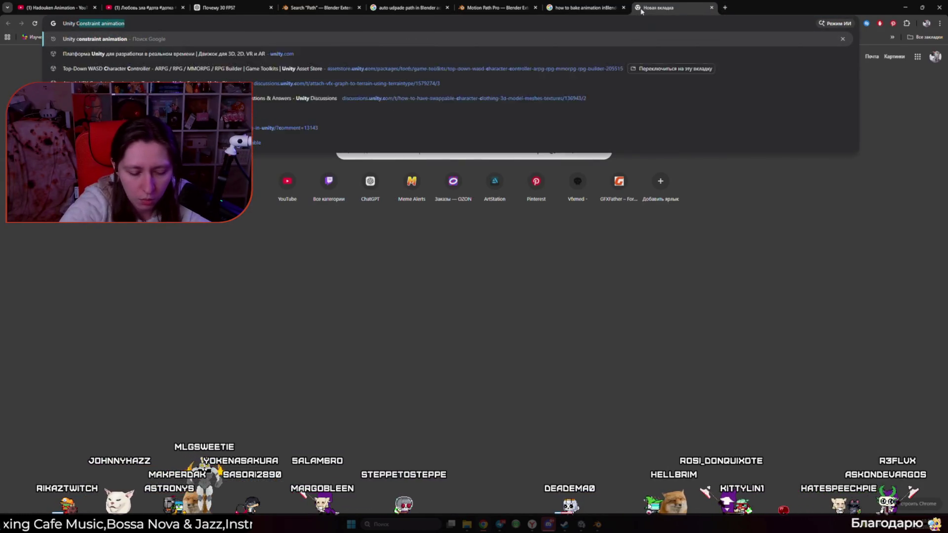
pyautogui.write('s')
pyautogui.press('Return')
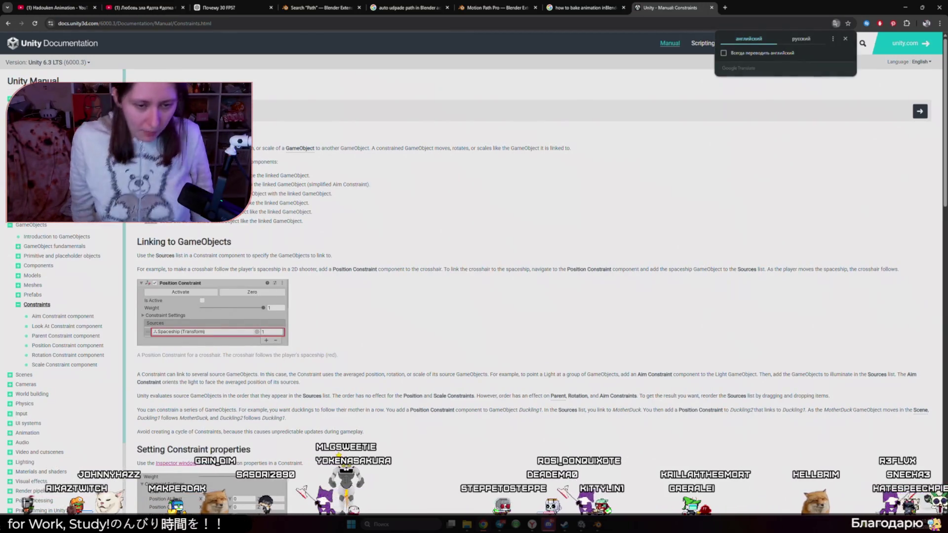
pyautogui.click(7, 23)
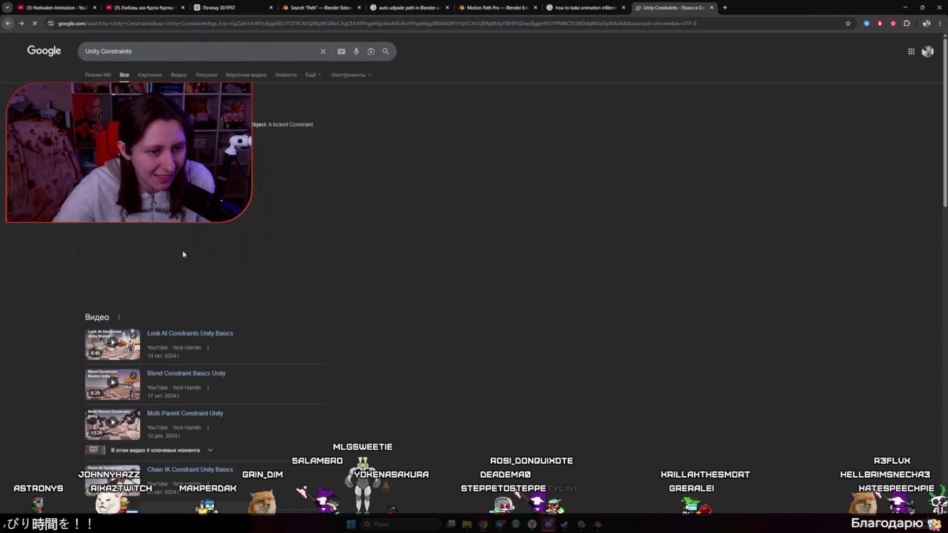
pyautogui.click(150, 309)
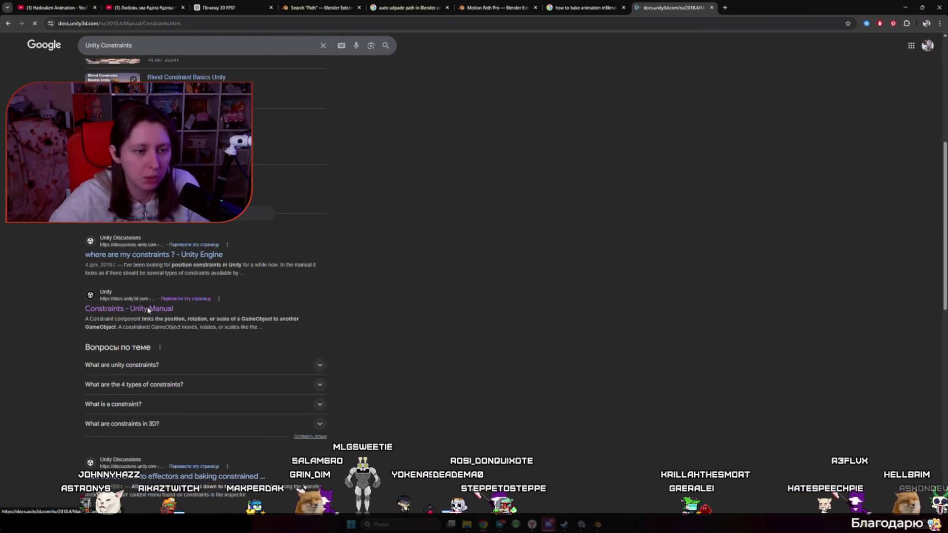
pyautogui.click(8, 23)
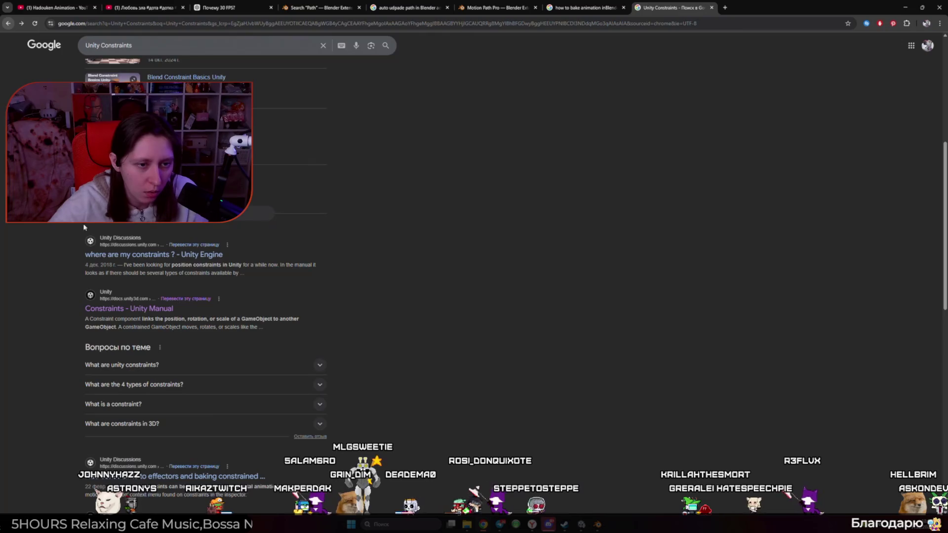
pyautogui.click(112, 271)
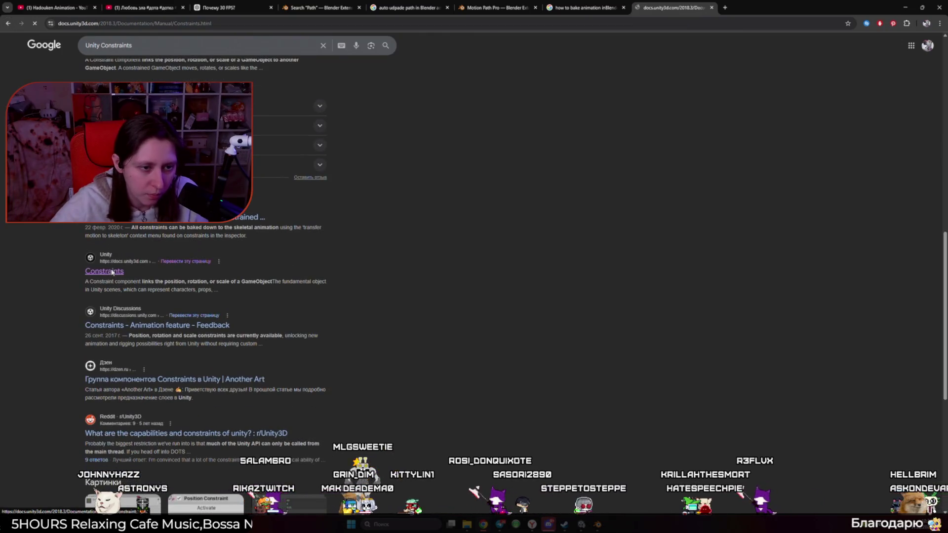
pyautogui.hotkey('alt', 'Left')
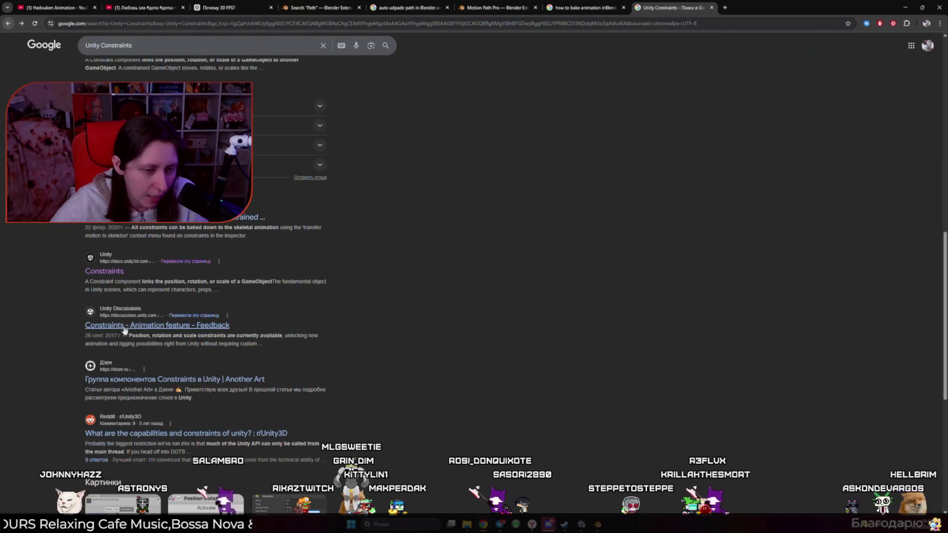
# - Extend the query with 'Multi rotation constraint' and run the search
pyautogui.click(160, 42)
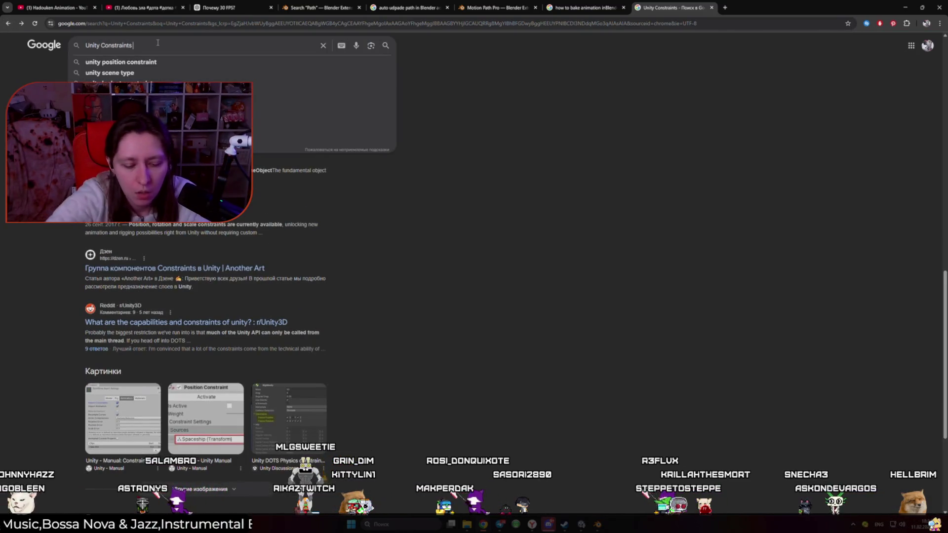
pyautogui.hotkey('alt', 'Tab')
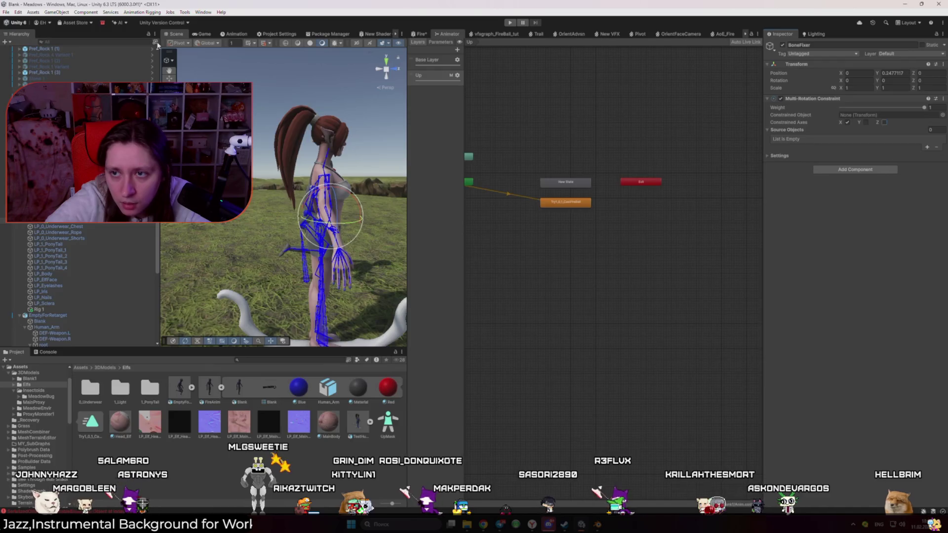
pyautogui.hotkey('alt', 'Tab')
pyautogui.write('Multi')
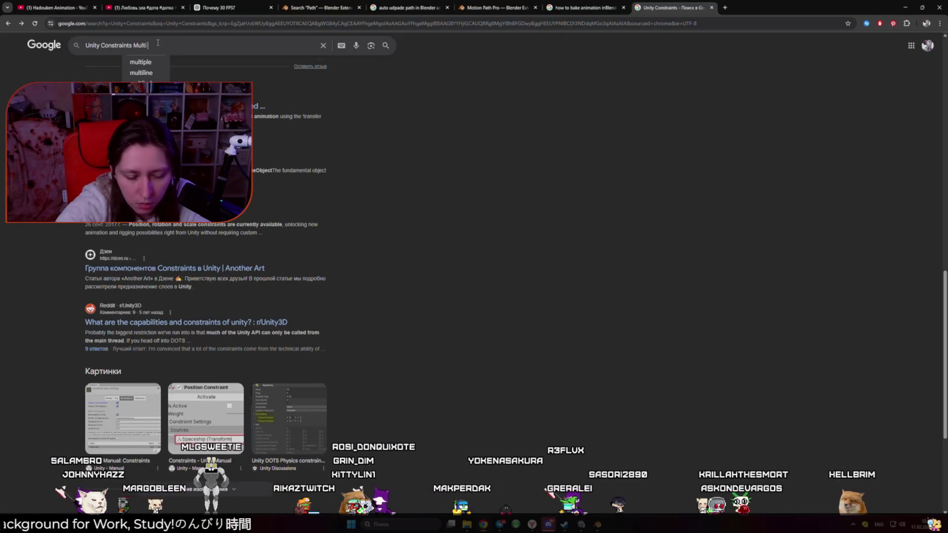
pyautogui.write(' rotation con')
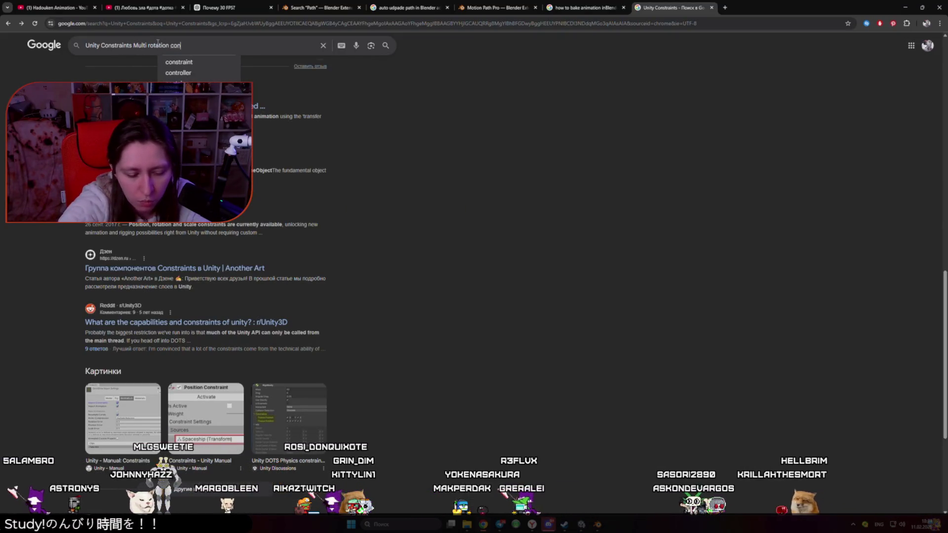
pyautogui.write('straint')
pyautogui.press('Return')
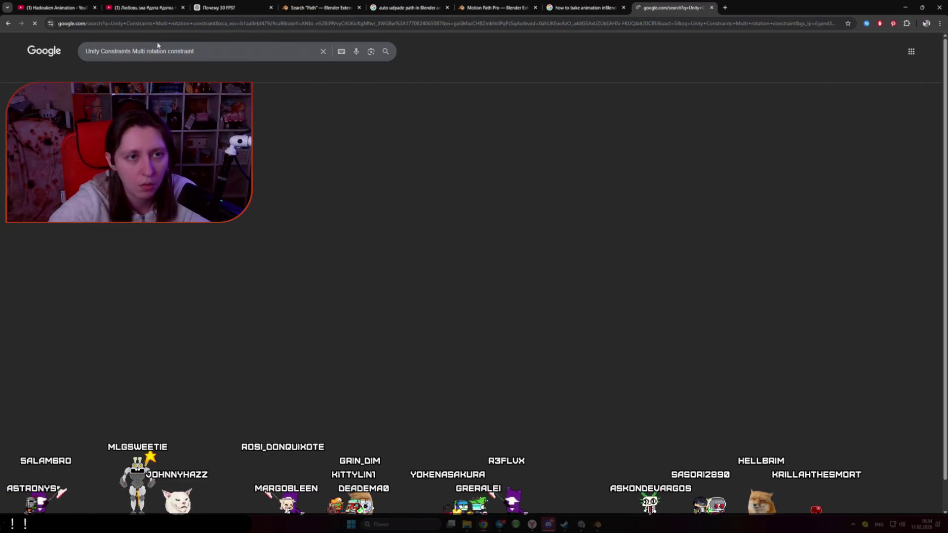
# - Open the Multi-Rotation Constraint documentation for package version 1.4.1
pyautogui.click(143, 271)
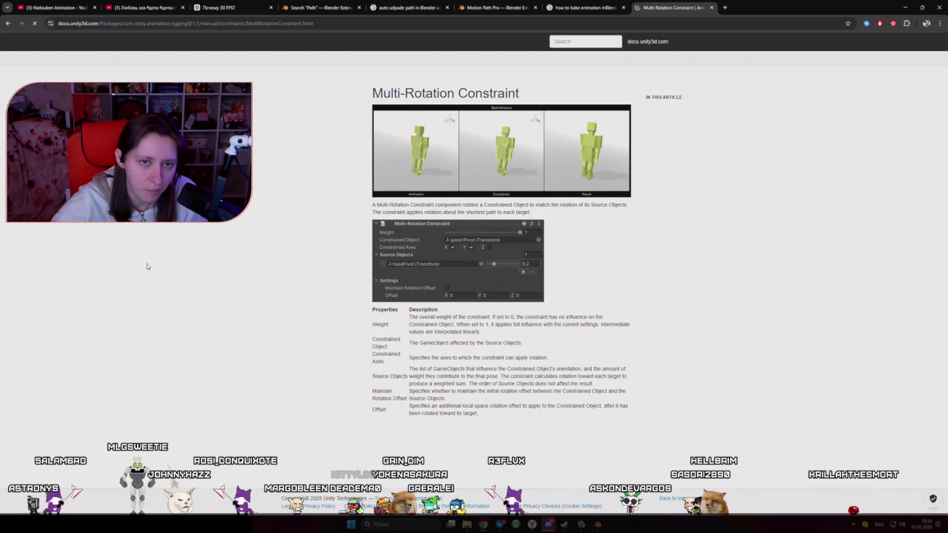
pyautogui.click(299, 60)
pyautogui.click(291, 77)
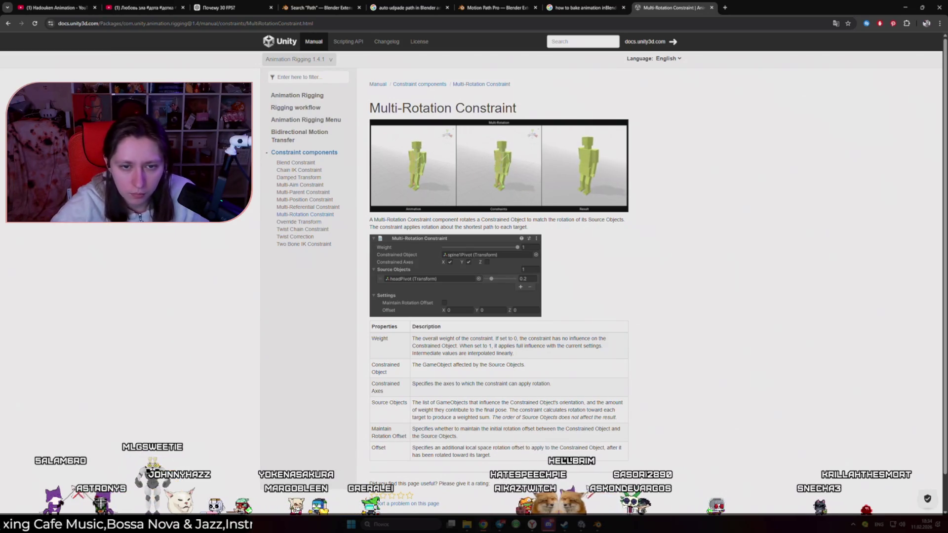
# - Translate the docs page into Russian, compare with English, and restore the English original
pyautogui.rightClick(642, 295)
pyautogui.click(689, 427)
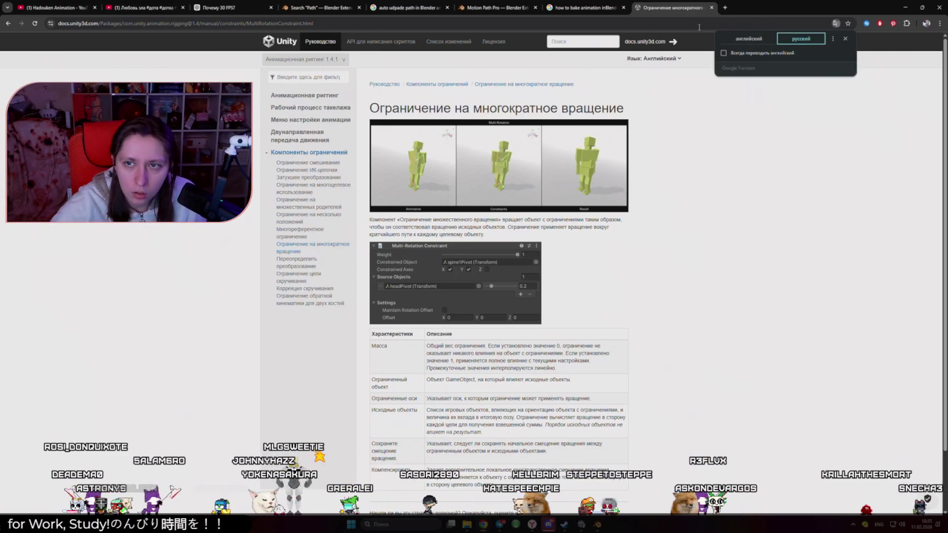
pyautogui.click(750, 38)
pyautogui.click(803, 38)
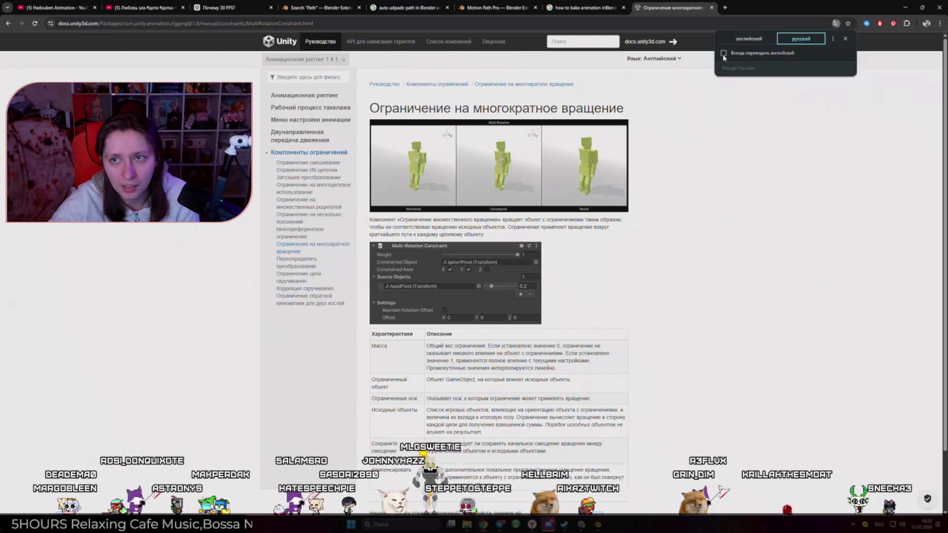
pyautogui.click(749, 38)
pyautogui.hotkey('alt', 'Tab')
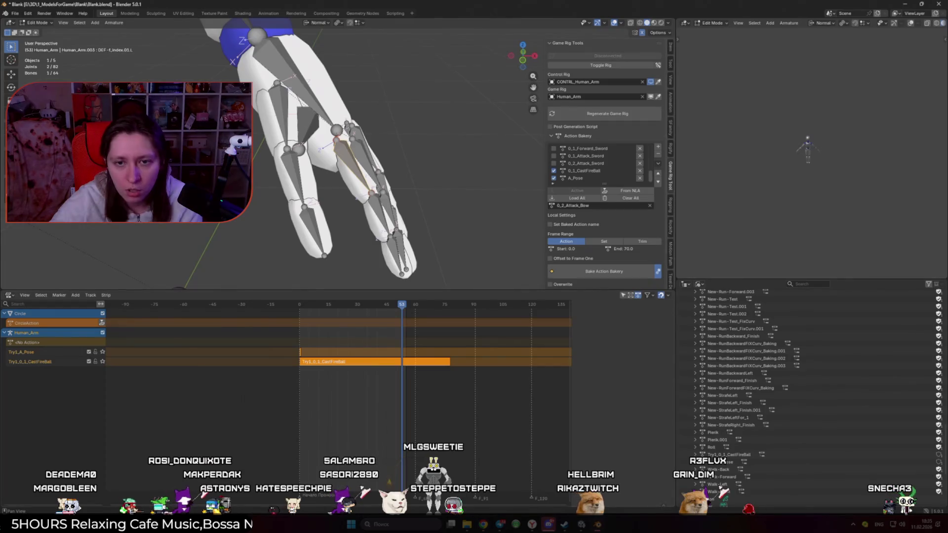
# - Constrain DEF-spine.001 to BoneFixer as rotation source and play-test the result
pyautogui.hotkey('alt', 'Tab')
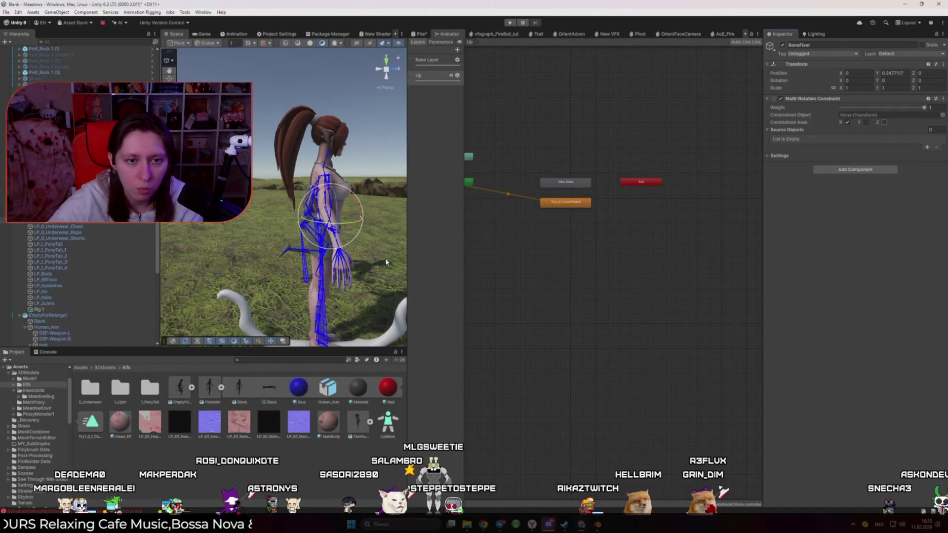
pyautogui.moveTo(329, 217)
pyautogui.mouseDown()
pyautogui.moveTo(348, 247)
pyautogui.moveTo(335, 228)
pyautogui.mouseUp()
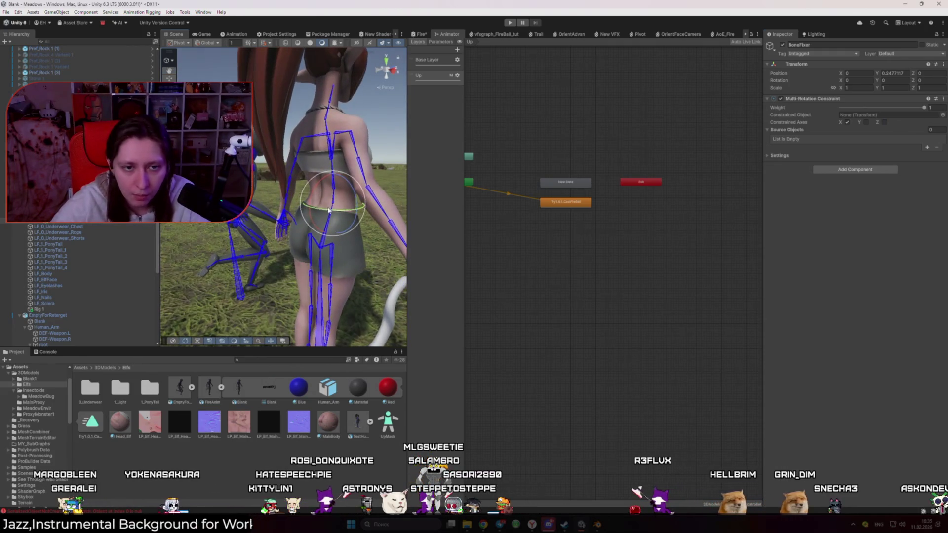
pyautogui.click(330, 222)
pyautogui.click(334, 204)
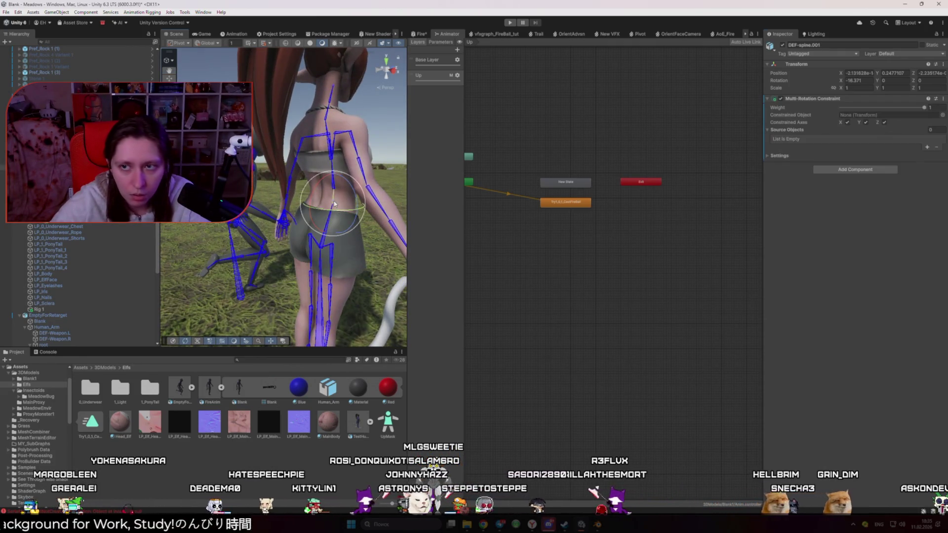
pyautogui.moveTo(670, 169); pyautogui.dragTo(885, 115)
pyautogui.click(927, 147)
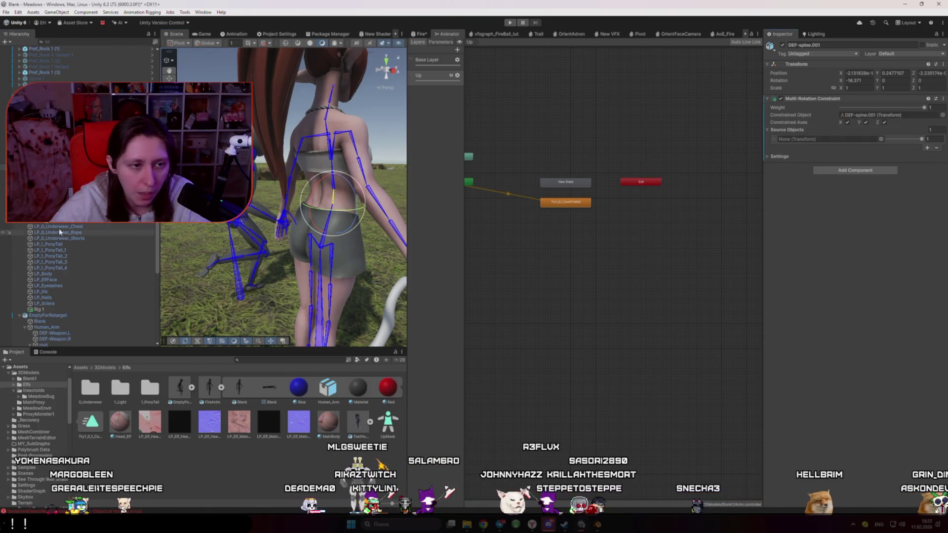
pyautogui.moveTo(816, 151); pyautogui.dragTo(830, 139)
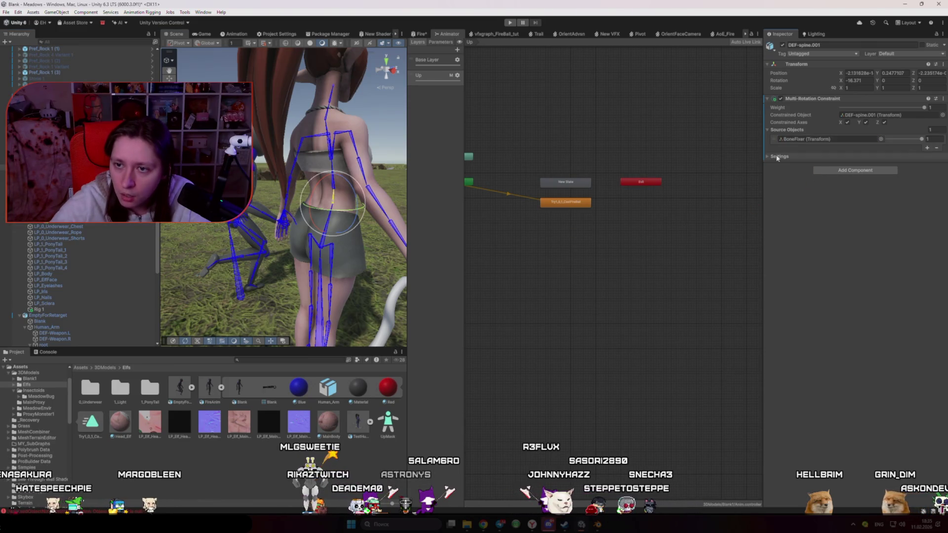
pyautogui.click(768, 157)
pyautogui.click(768, 157)
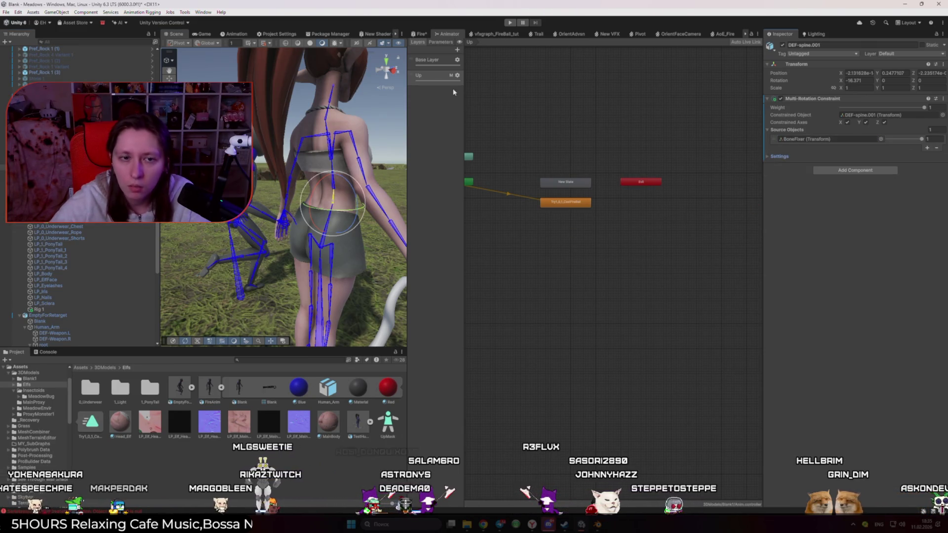
pyautogui.click(555, 86)
pyautogui.click(511, 25)
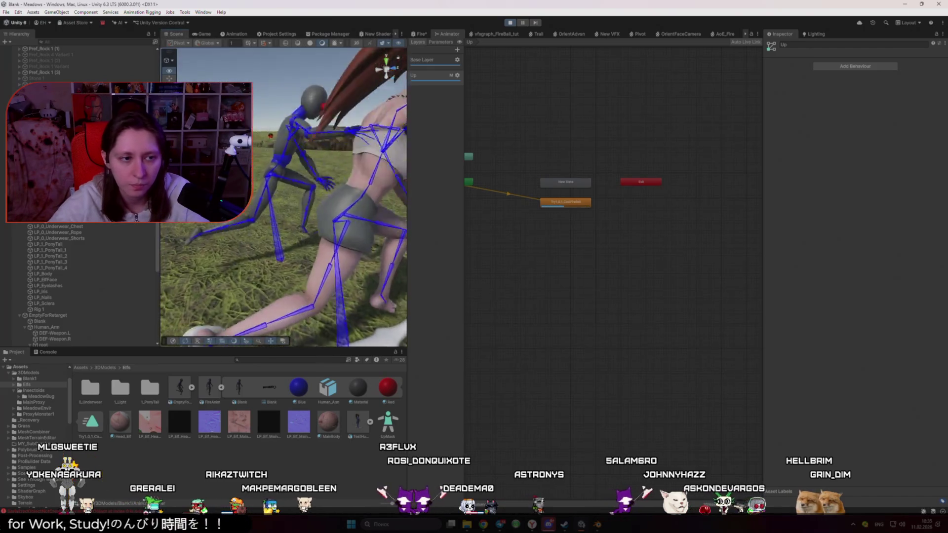
pyautogui.click(47, 221)
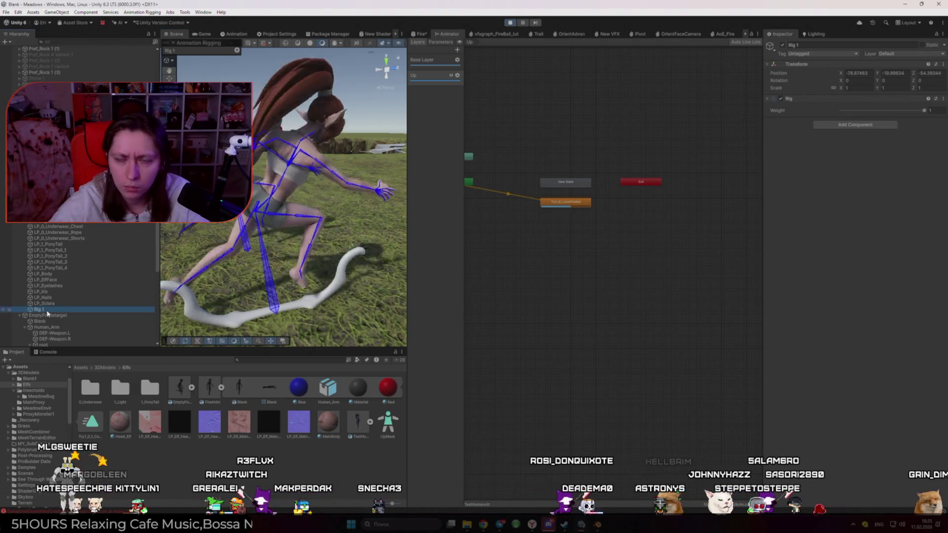
pyautogui.click(510, 22)
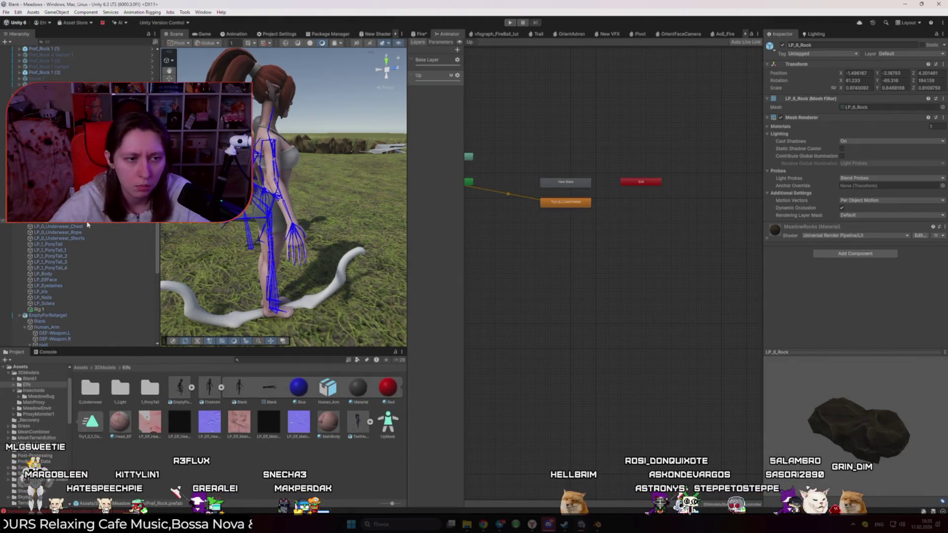
# - Switch the constrained object to DEF-spine with BoneFixer as the rotation source
pyautogui.click(87, 221)
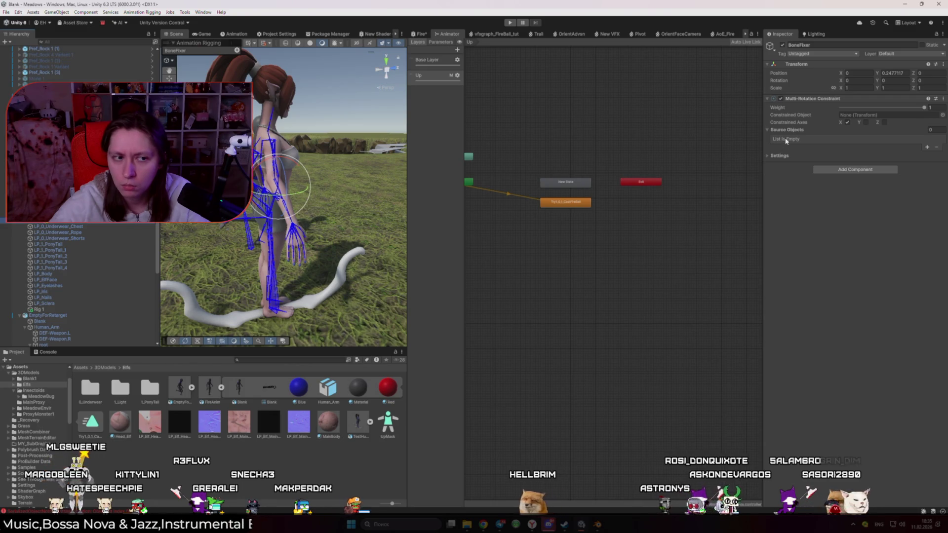
pyautogui.click(74, 160)
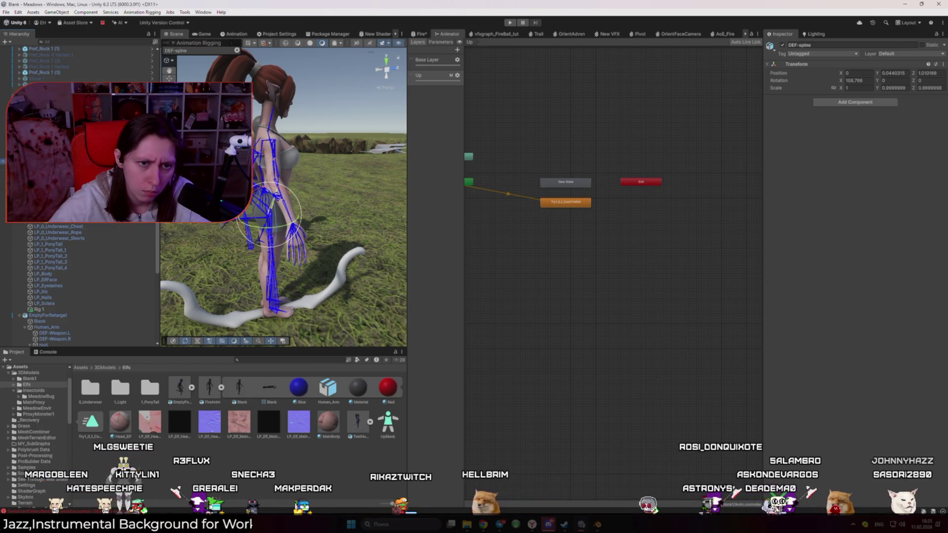
pyautogui.click(88, 221)
pyautogui.moveTo(856, 141); pyautogui.dragTo(871, 117)
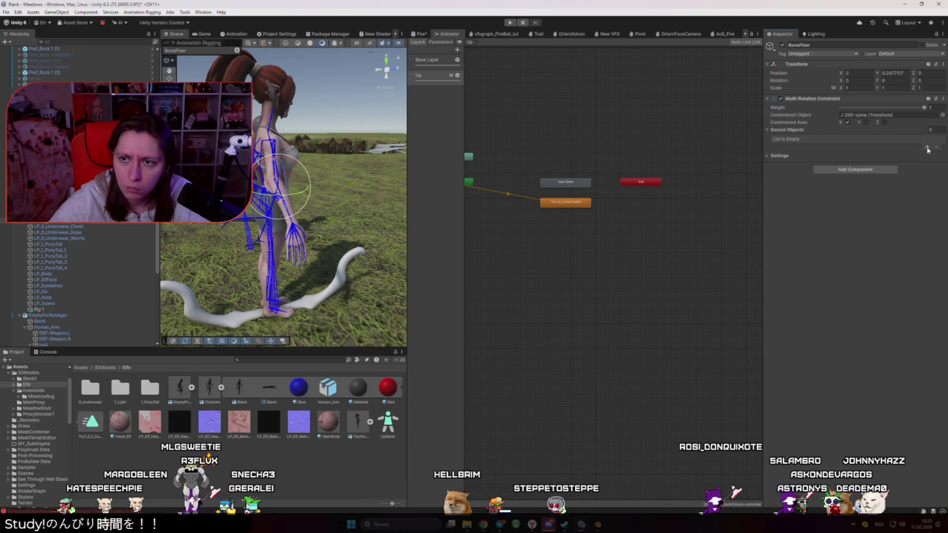
pyautogui.moveTo(62, 224); pyautogui.dragTo(834, 139)
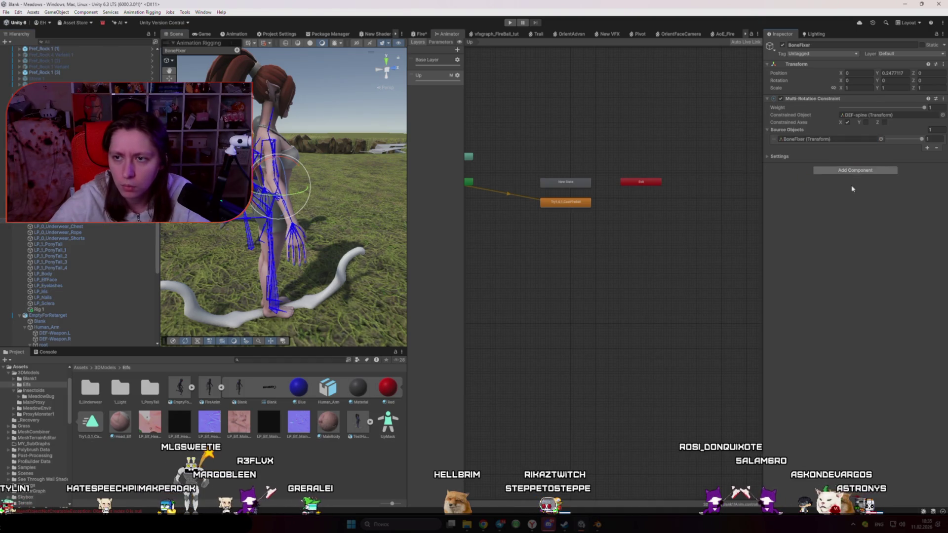
# - Play-test the fire animation, check the constraint weight, then stop Play mode
pyautogui.click(509, 23)
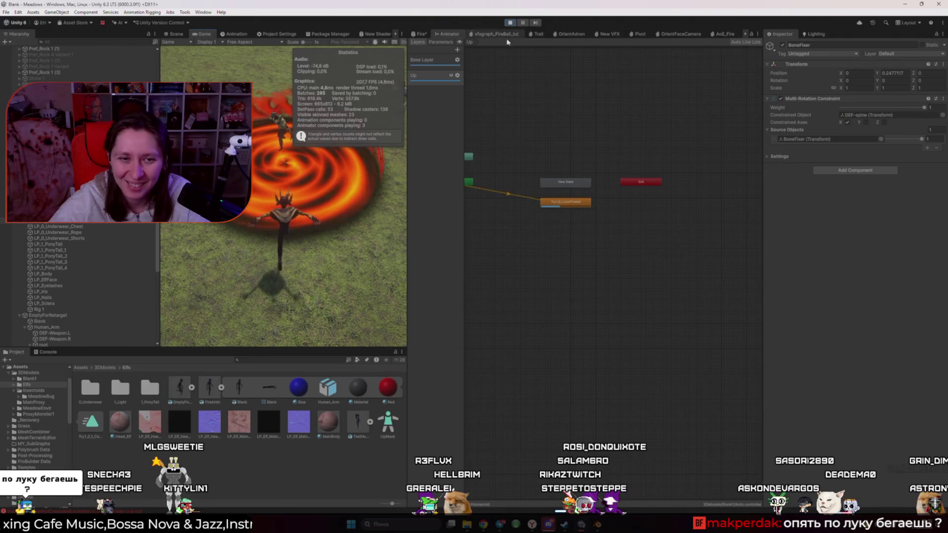
pyautogui.click(174, 34)
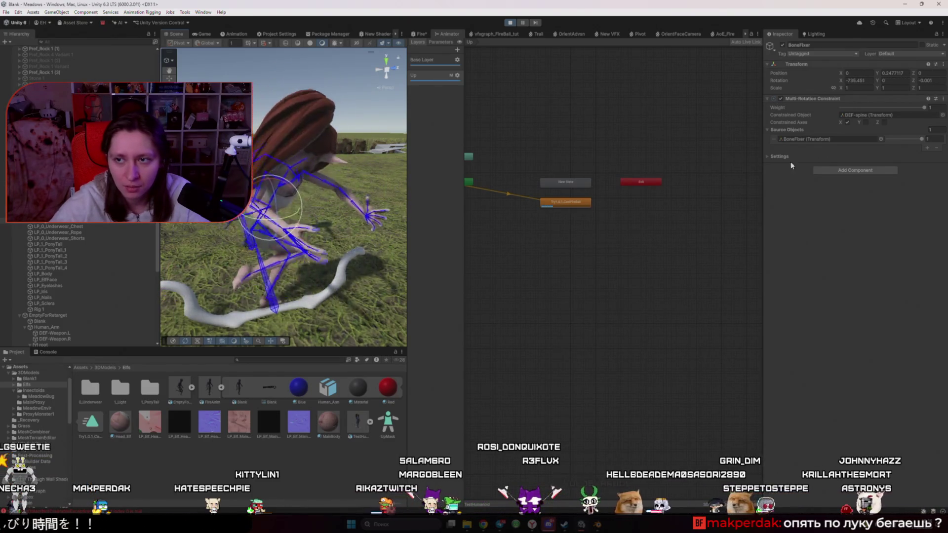
pyautogui.click(931, 107)
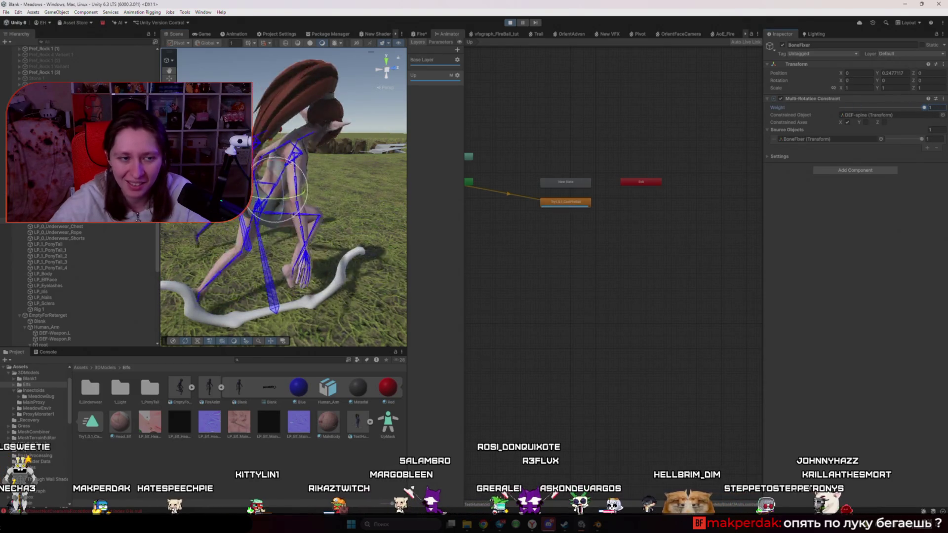
pyautogui.hotkey('ctrl', 'p')
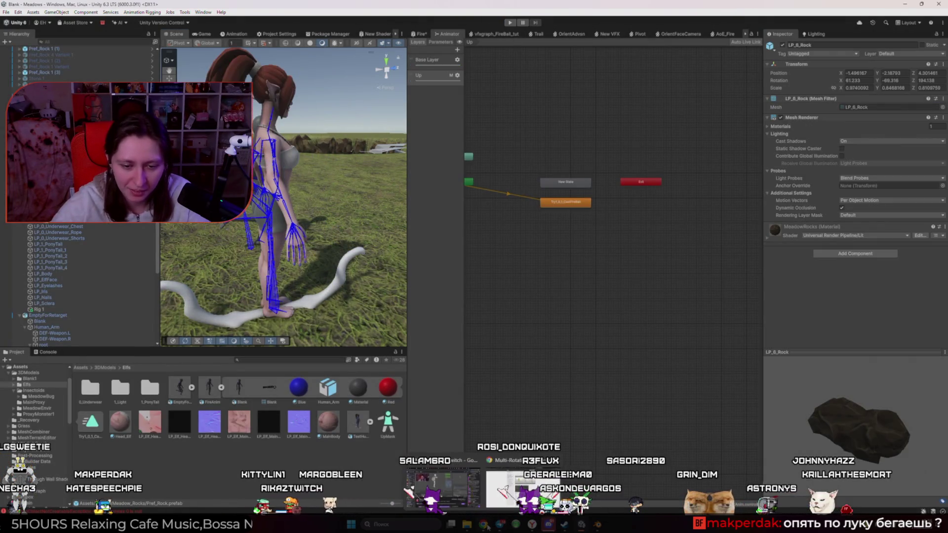
# - Glance at the docs, then on BoneFixer cancel a 2.060 Y position edit and reset the Multi-Rotation Constraint
pyautogui.hotkey('alt', 'Tab')
pyautogui.hotkey('alt', 'Tab')
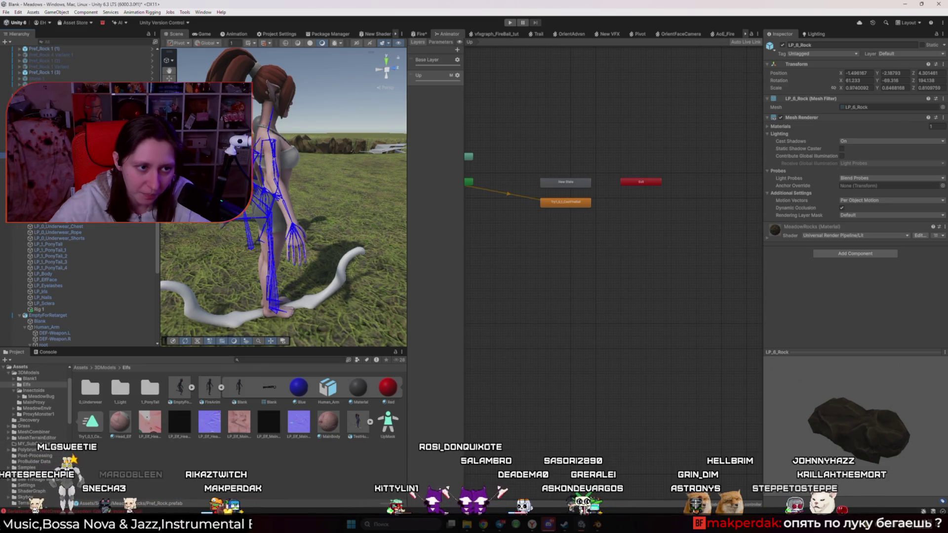
pyautogui.moveTo(490, 522)
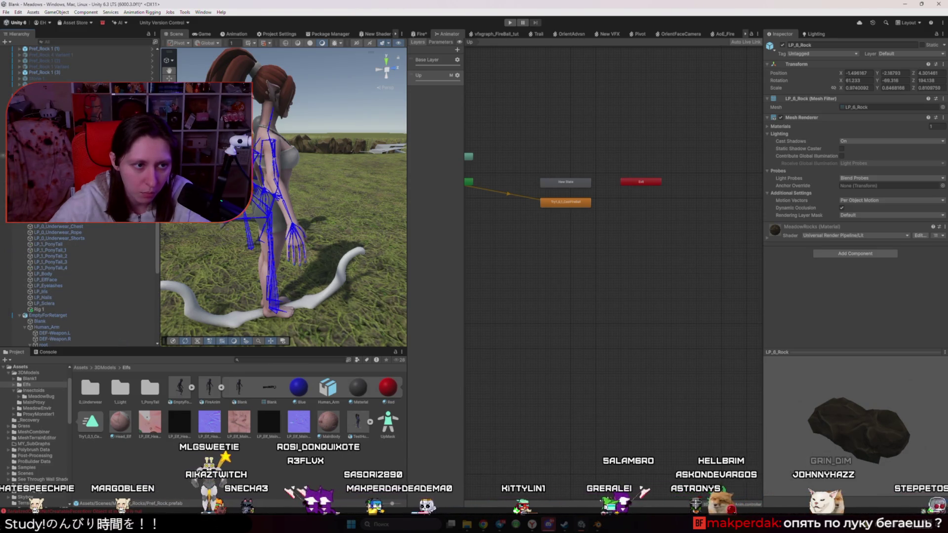
pyautogui.click(279, 186)
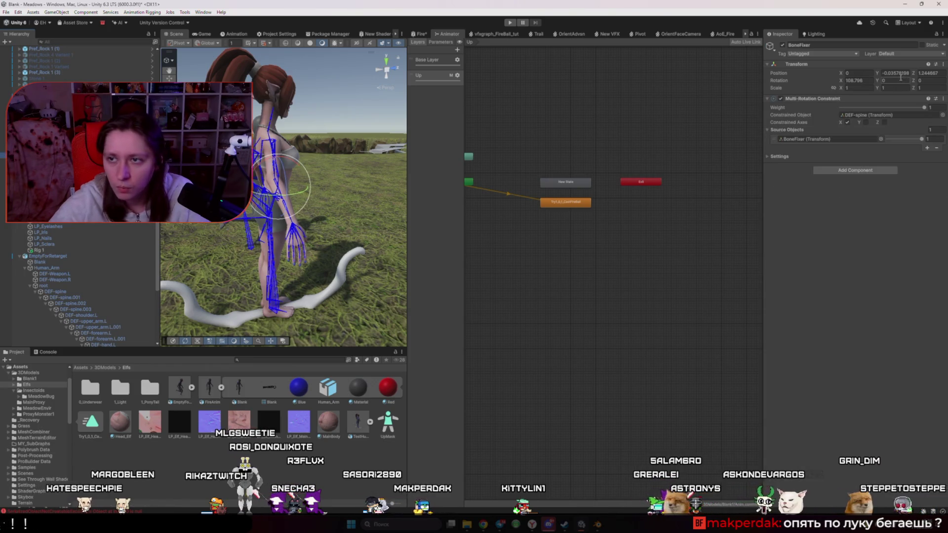
pyautogui.click(893, 74)
pyautogui.write('2.06')
pyautogui.write('0')
pyautogui.press('Escape')
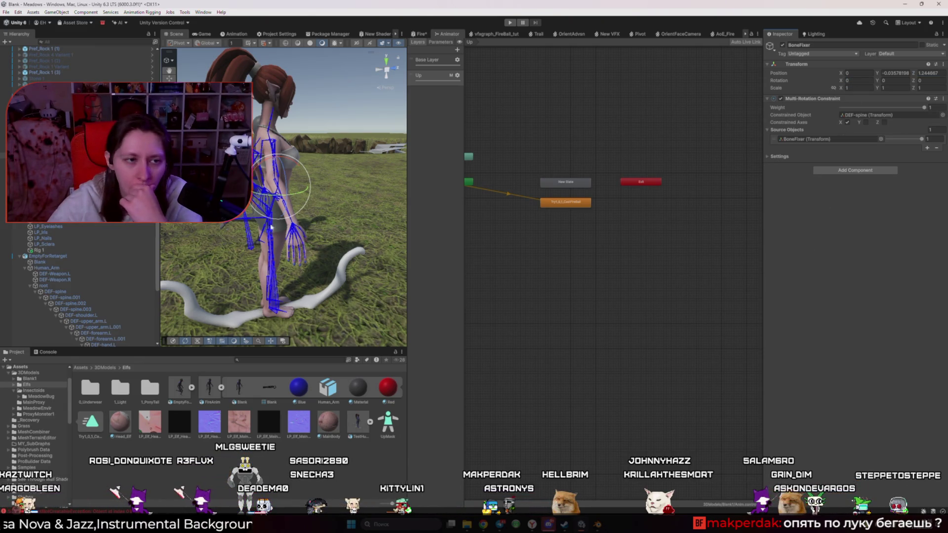
pyautogui.click(943, 98)
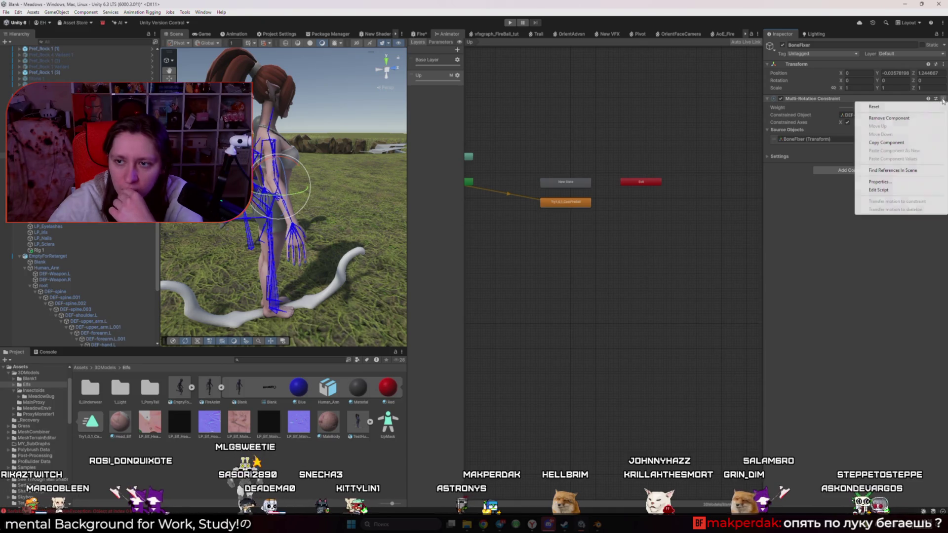
pyautogui.click(885, 109)
# - Add a Rotation Constraint to Rig 1, remove it again, and return to the Multi-Rotation Constraint docs
pyautogui.click(73, 250)
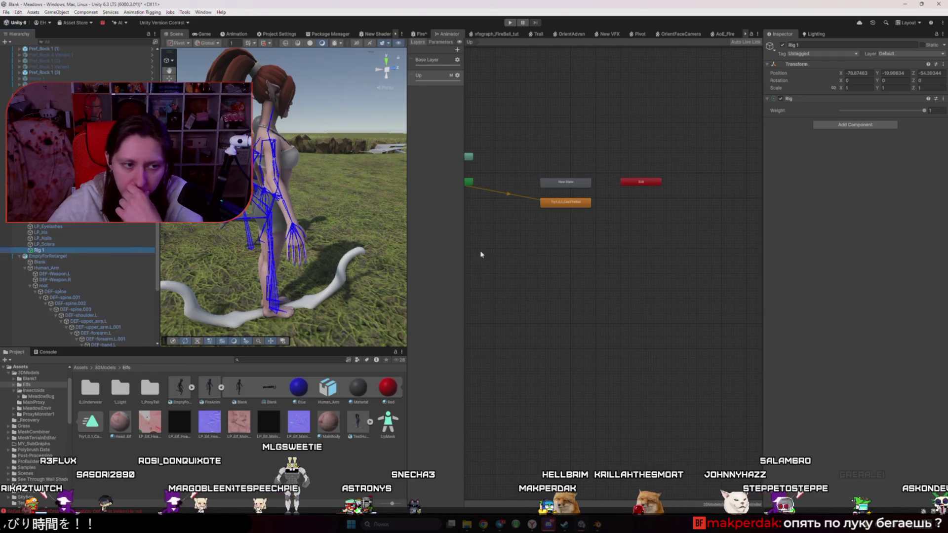
pyautogui.click(829, 127)
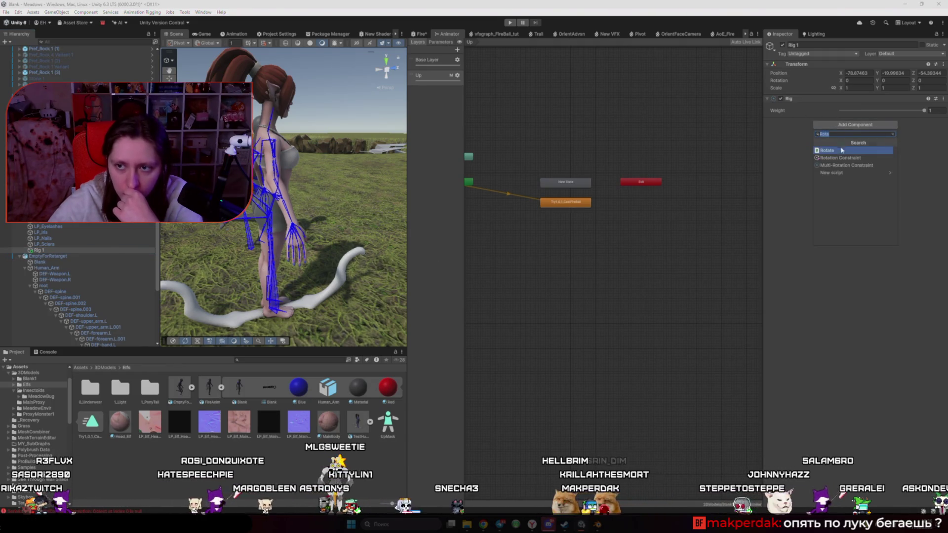
pyautogui.click(845, 158)
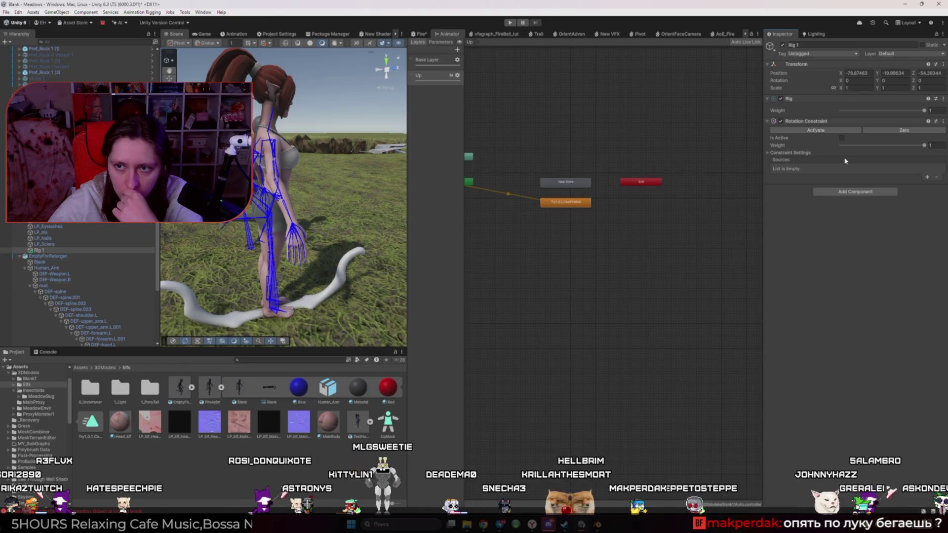
pyautogui.rightClick(921, 122)
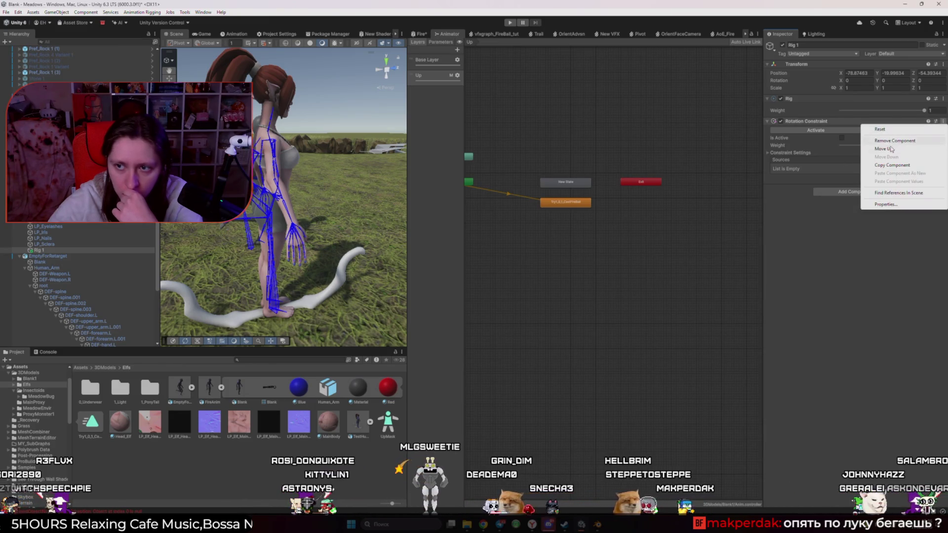
pyautogui.click(884, 132)
pyautogui.click(943, 121)
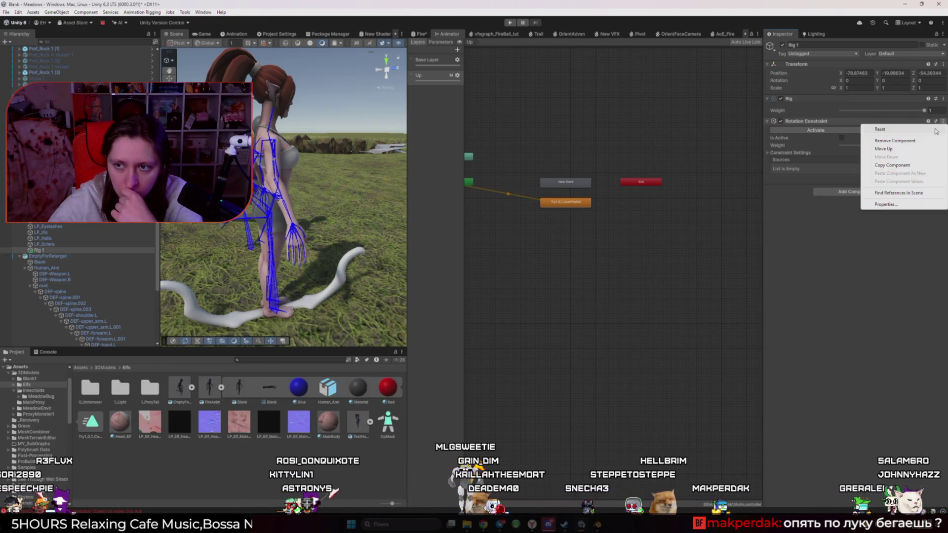
pyautogui.click(896, 141)
pyautogui.click(536, 502)
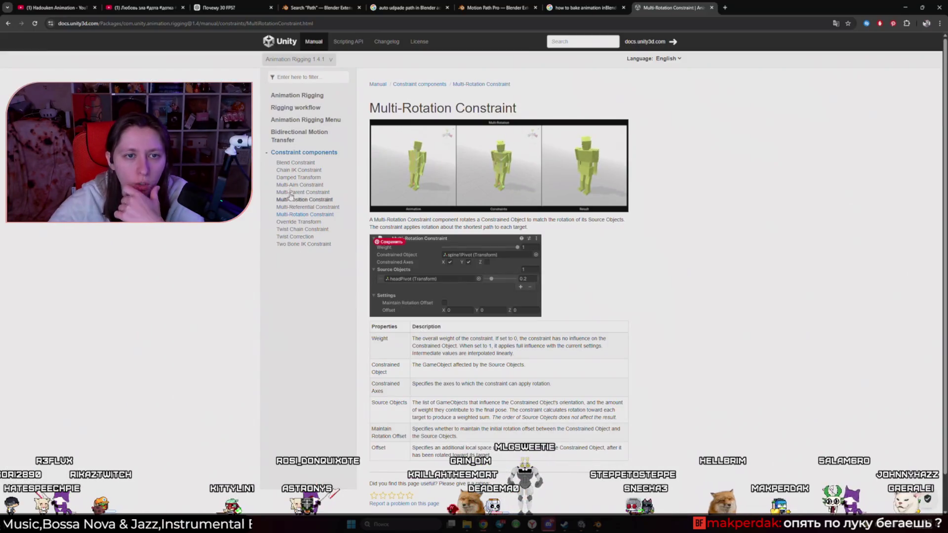
# - Read the Chain IK through Override Transform constraint pages, end on Multi-Rotation Constraint, and return to Unity
pyautogui.click(291, 167)
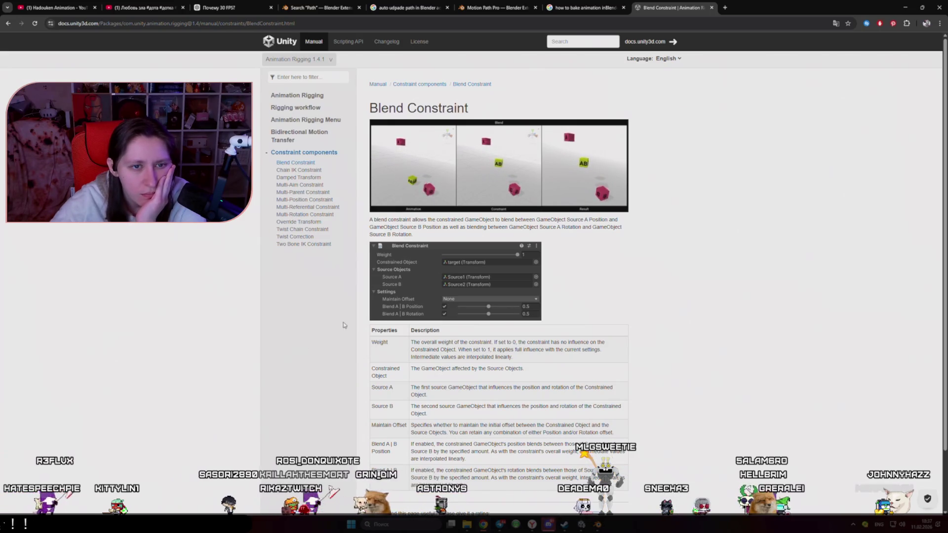
pyautogui.click(295, 171)
pyautogui.click(298, 177)
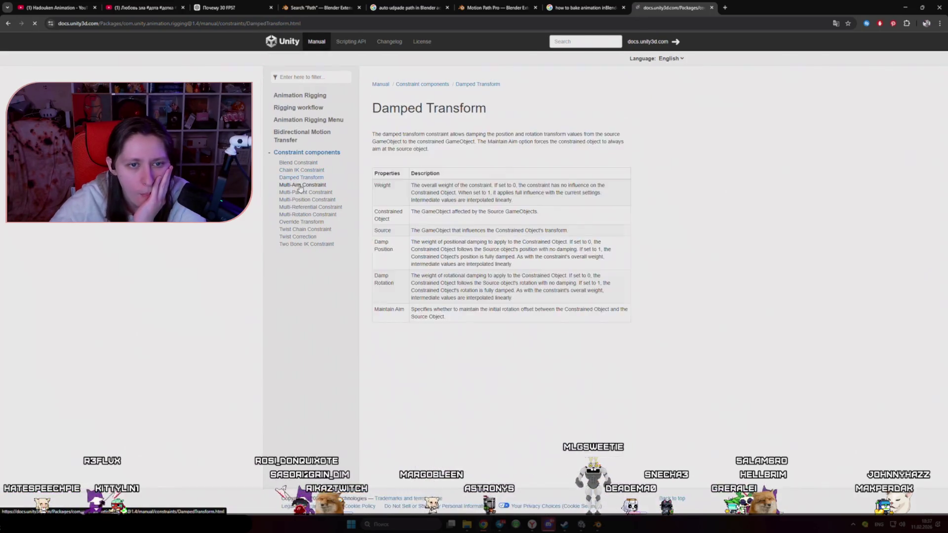
pyautogui.click(302, 190)
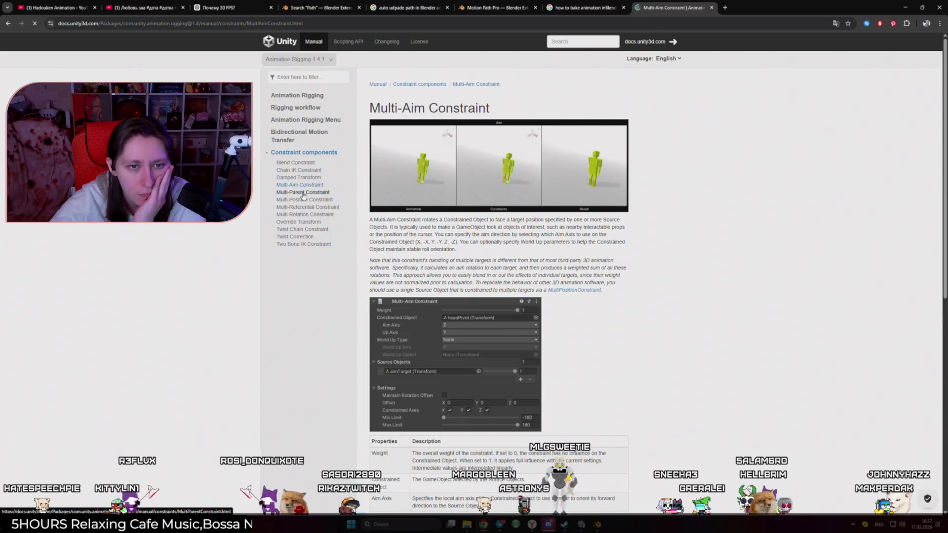
pyautogui.click(305, 236)
pyautogui.click(306, 229)
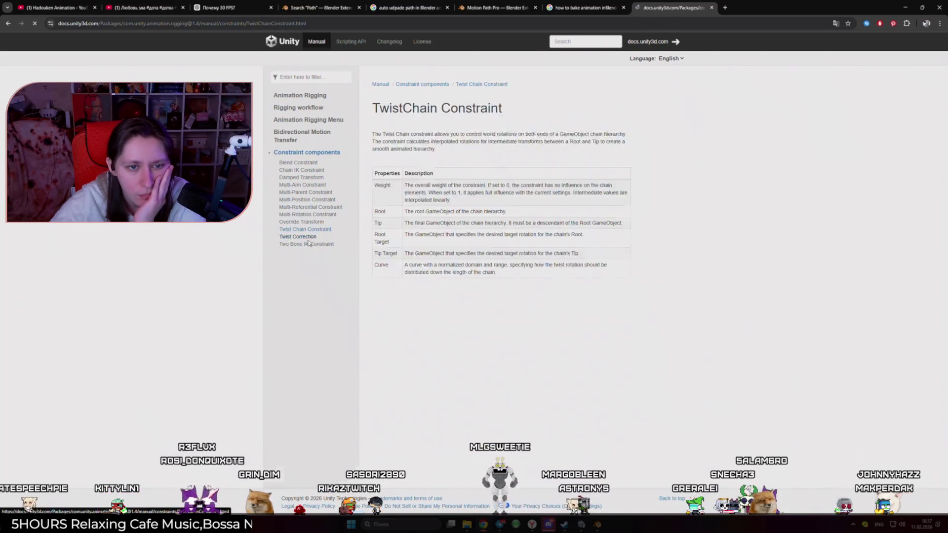
pyautogui.click(308, 223)
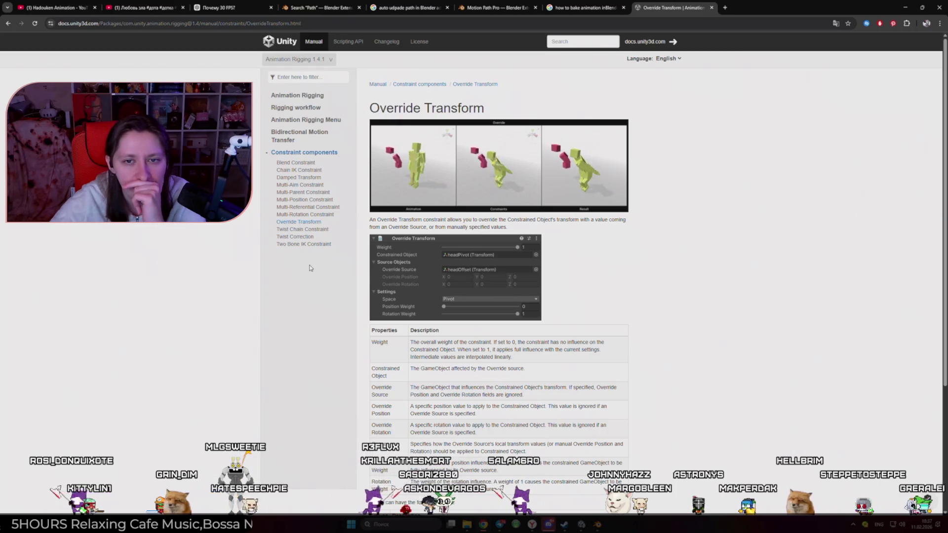
pyautogui.click(304, 214)
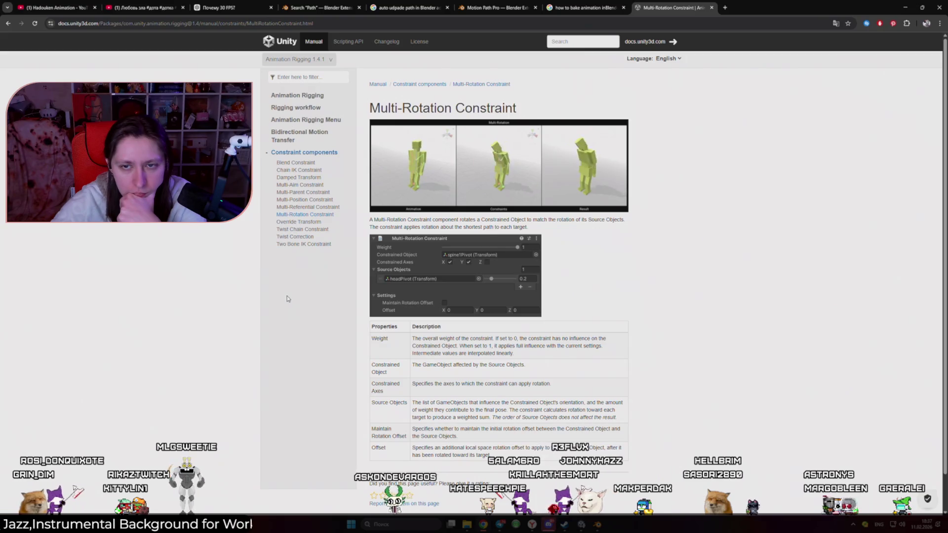
pyautogui.click(600, 527)
pyautogui.click(594, 527)
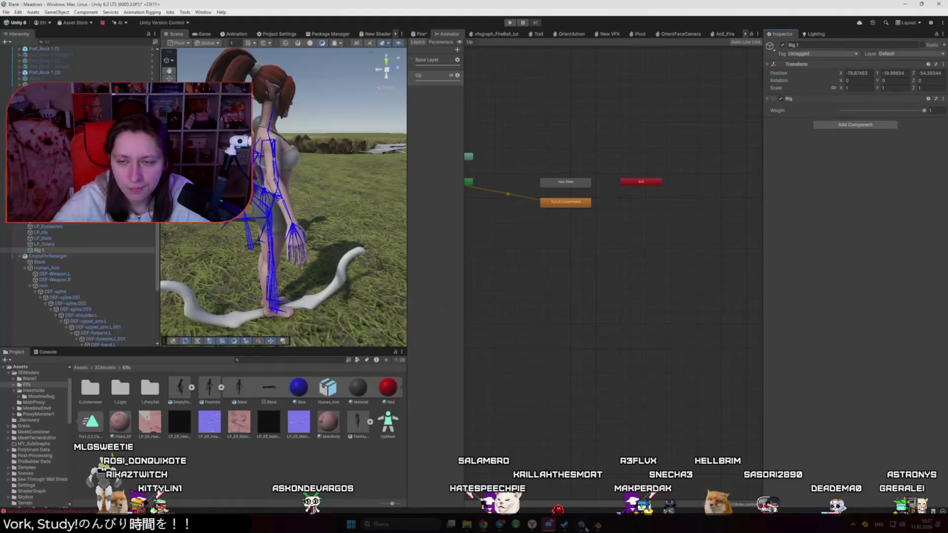
# - Add a Rotation Constraint with an empty source slot to Rig 1, then remove it
pyautogui.click(858, 126)
pyautogui.click(848, 157)
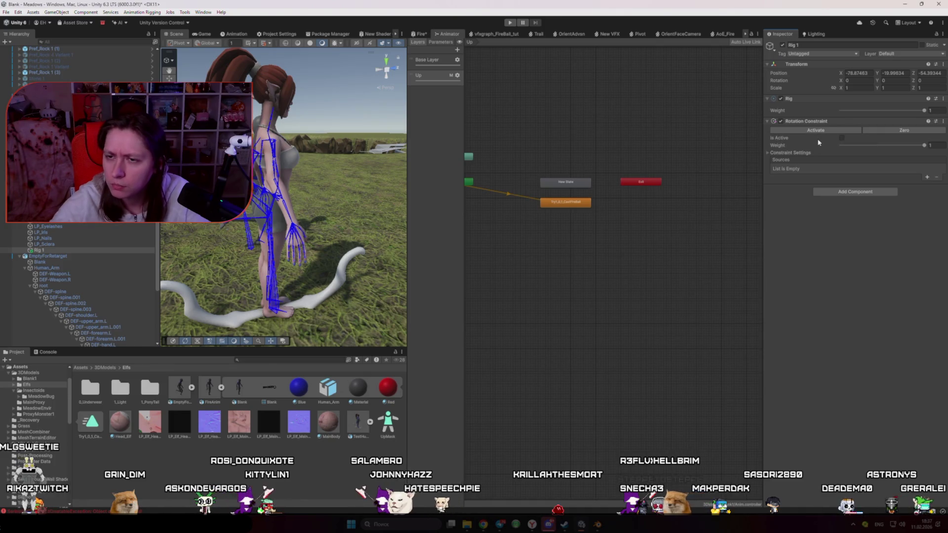
pyautogui.click(928, 178)
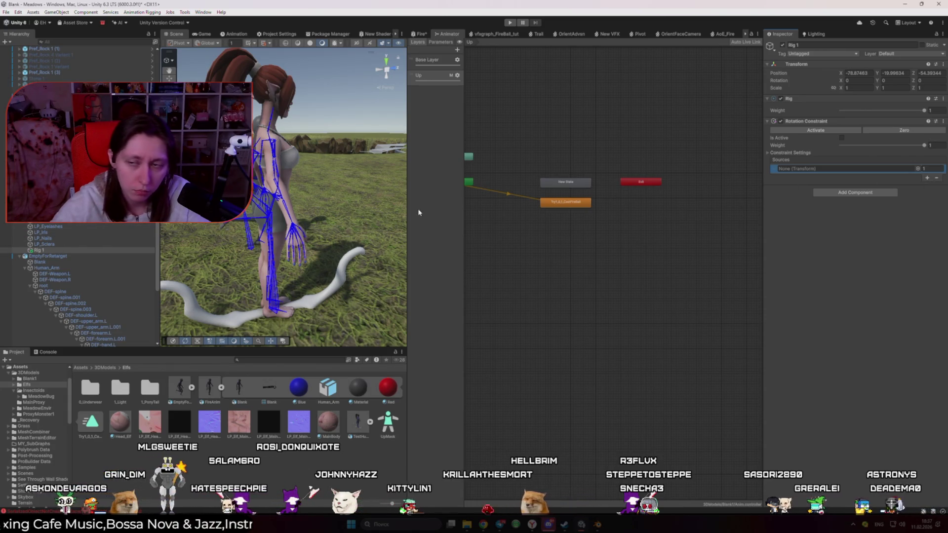
pyautogui.click(943, 121)
pyautogui.click(907, 142)
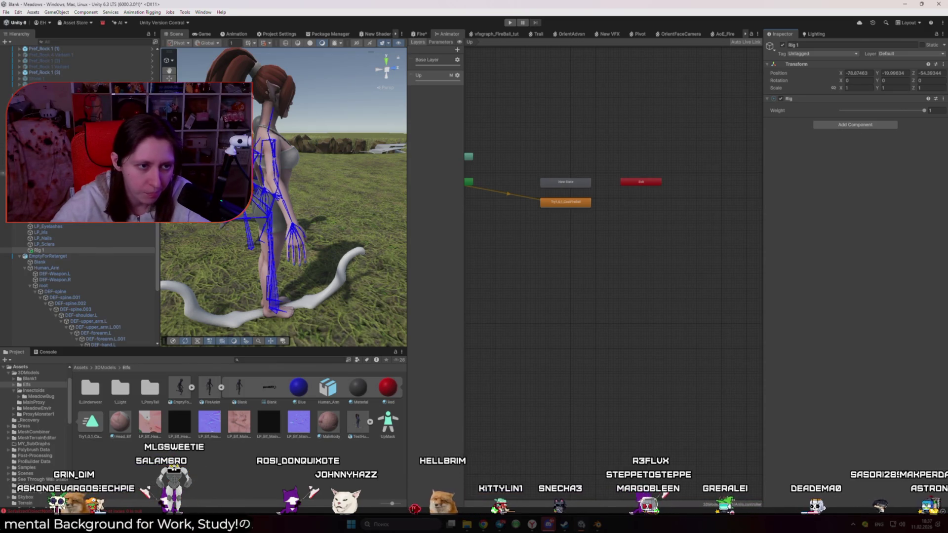
# - Give DEF-spine a Rotation Constraint sourced from BoneFixer, undo the source, and select DEF-spine.001
pyautogui.scroll(3, 77, 286)
pyautogui.click(270, 213)
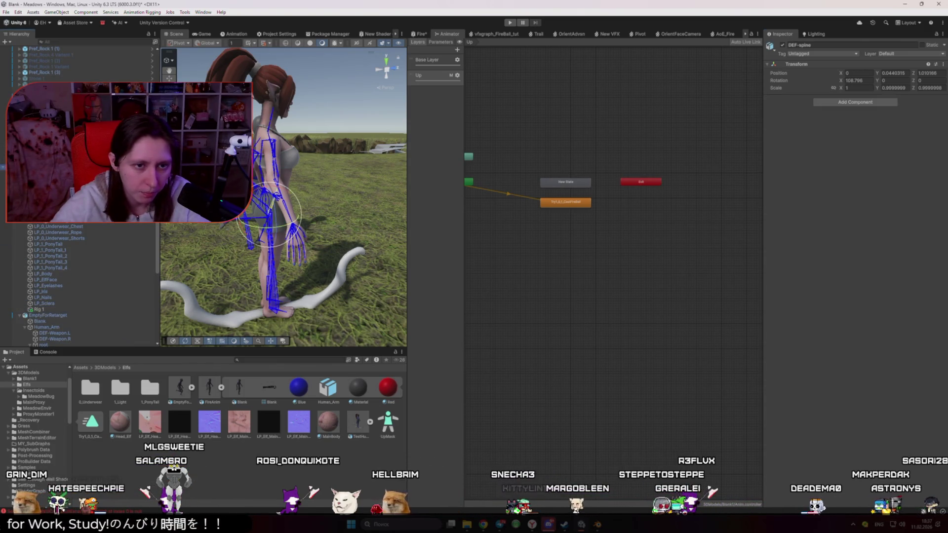
pyautogui.click(837, 103)
pyautogui.press('Return')
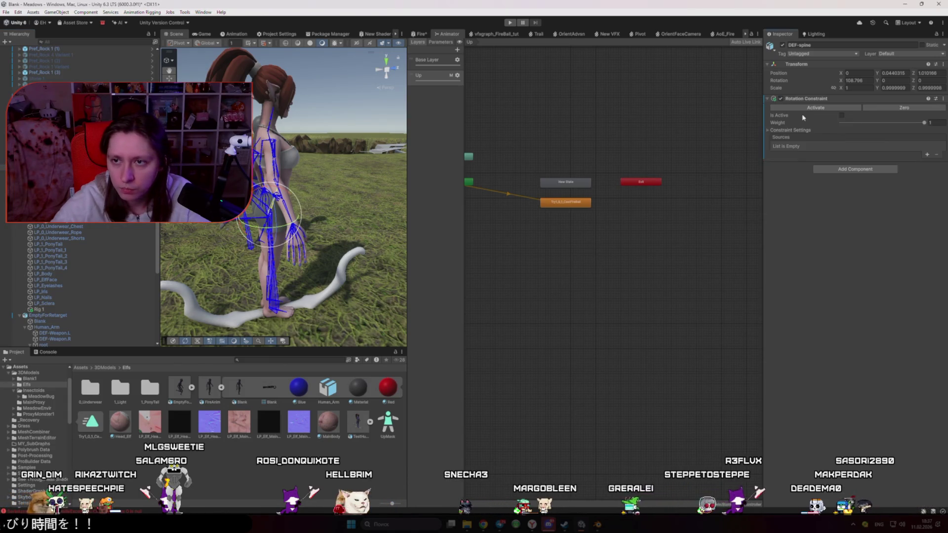
pyautogui.click(927, 155)
pyautogui.click(71, 309)
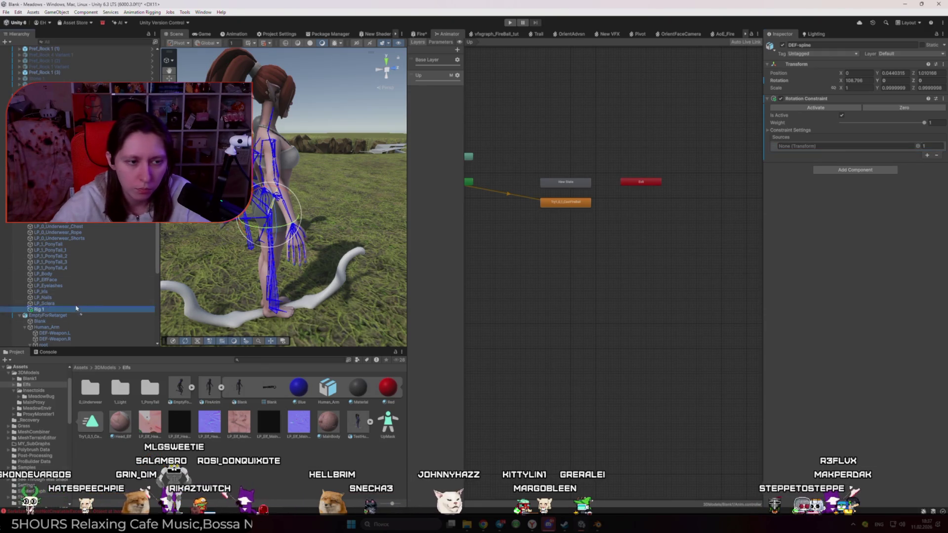
pyautogui.click(50, 156)
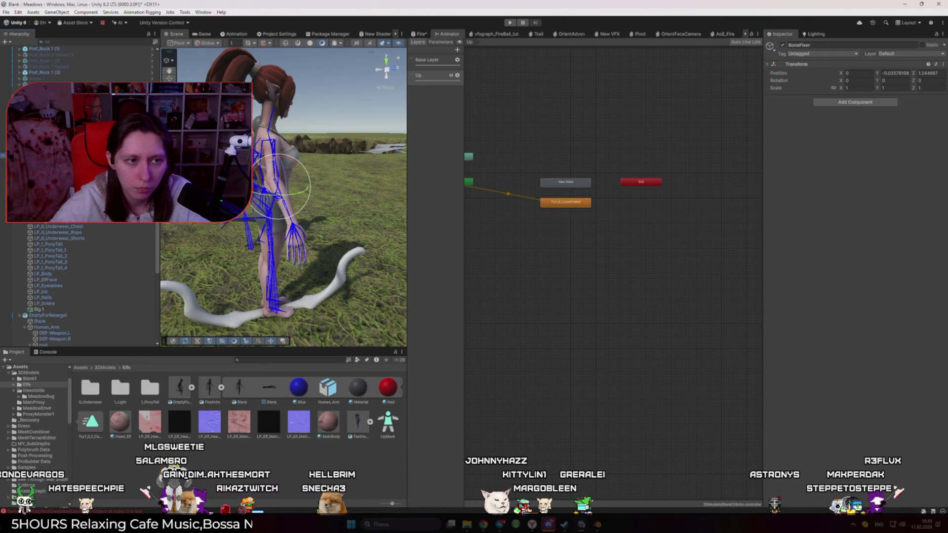
pyautogui.click(49, 167)
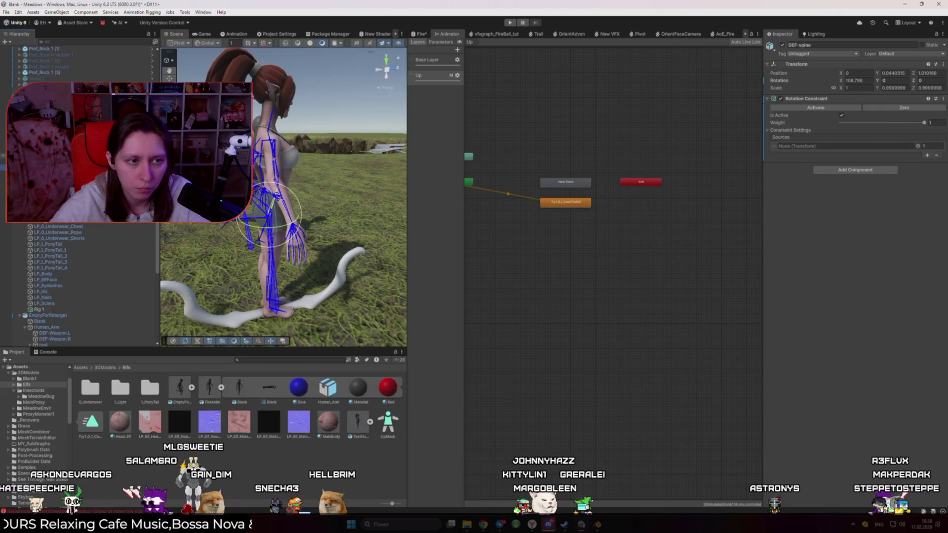
pyautogui.moveTo(365, 173); pyautogui.dragTo(840, 146)
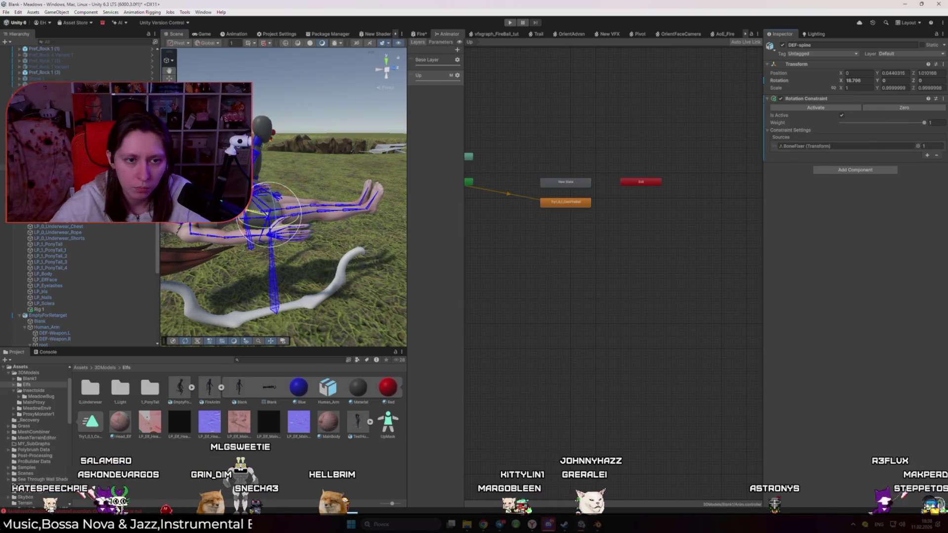
pyautogui.hotkey('ctrl', 'z')
pyautogui.click(54, 173)
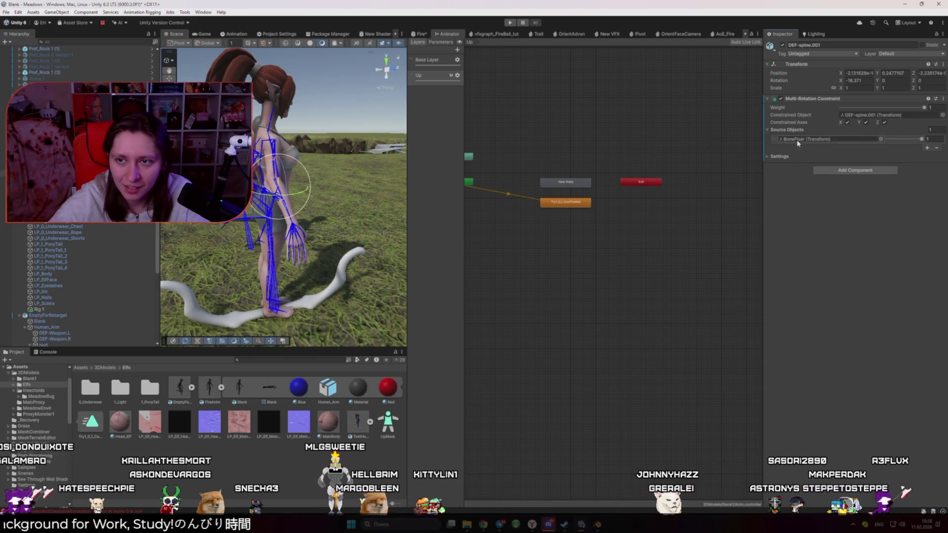
# - Remove DEF-spine's Rotation Constraint and DEF-spine.001's Multi-Rotation Constraint
pyautogui.hotkey('ctrl', 'z')
pyautogui.click(943, 99)
pyautogui.click(884, 126)
pyautogui.hotkey('ctrl', 'z')
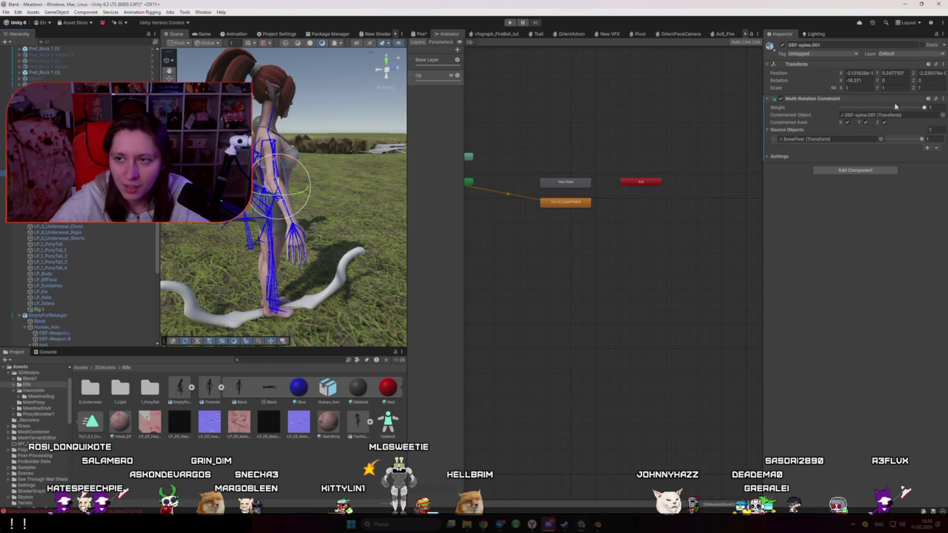
pyautogui.click(944, 99)
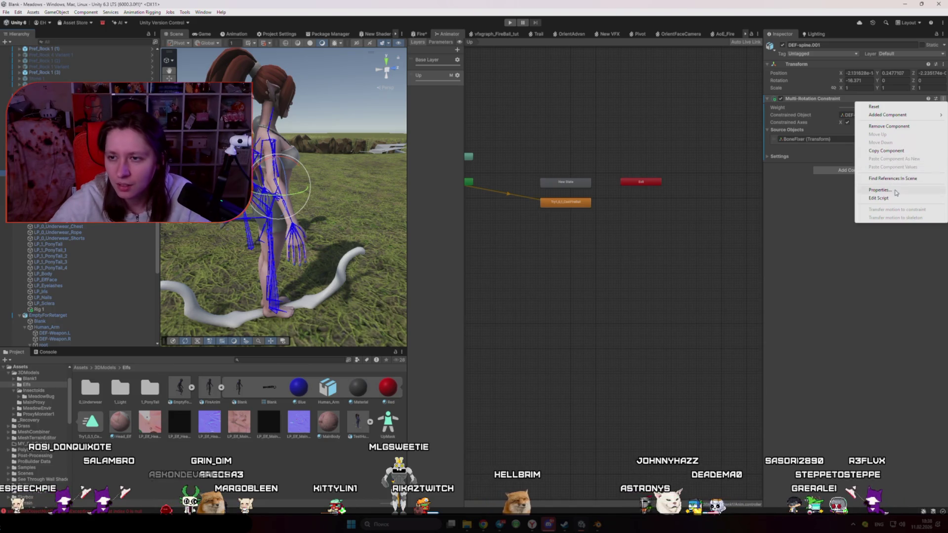
pyautogui.click(883, 126)
# - Add a Rotation Constraint to DEF-spine.001 with BoneFixer as its source
pyautogui.click(862, 103)
pyautogui.click(856, 134)
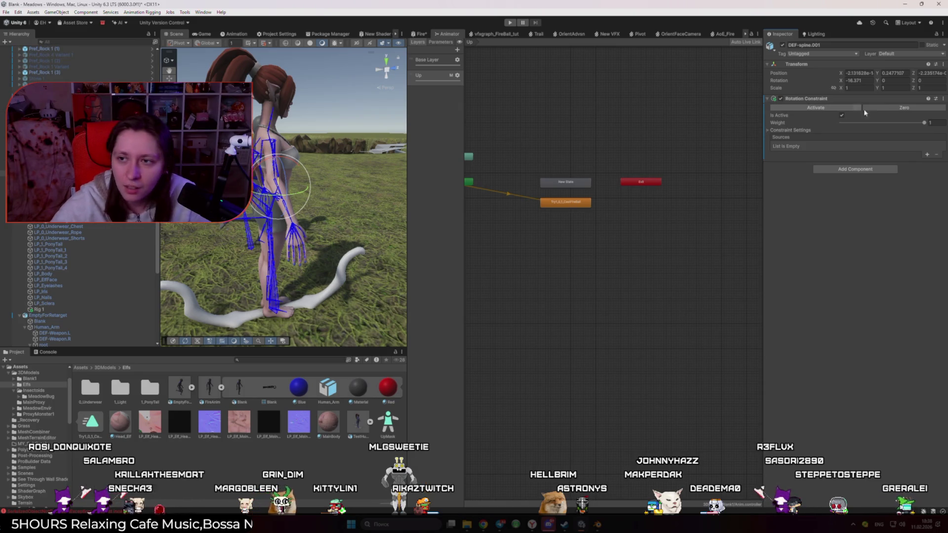
pyautogui.click(928, 154)
pyautogui.moveTo(3, 156); pyautogui.dragTo(821, 147)
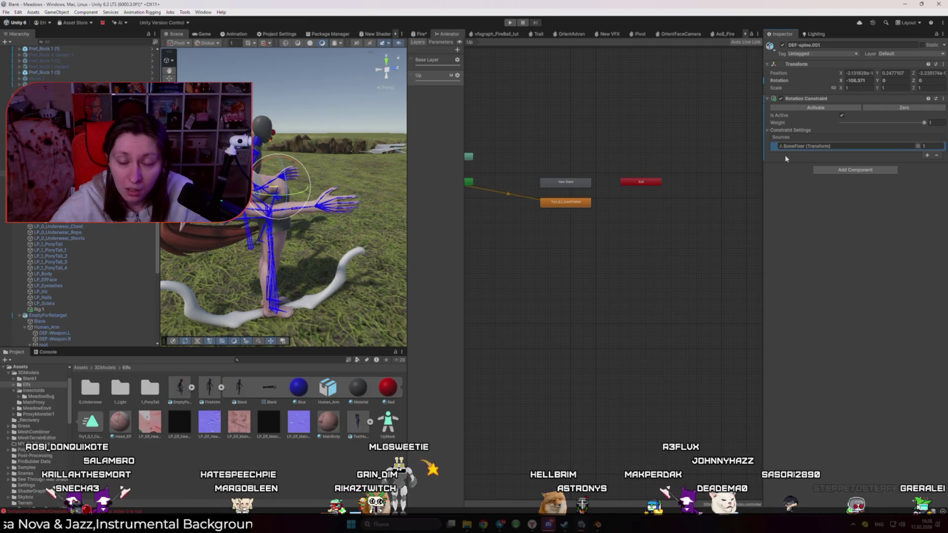
# - Enter Play mode and select BoneFixer in the scene view to test the rig
pyautogui.click(510, 23)
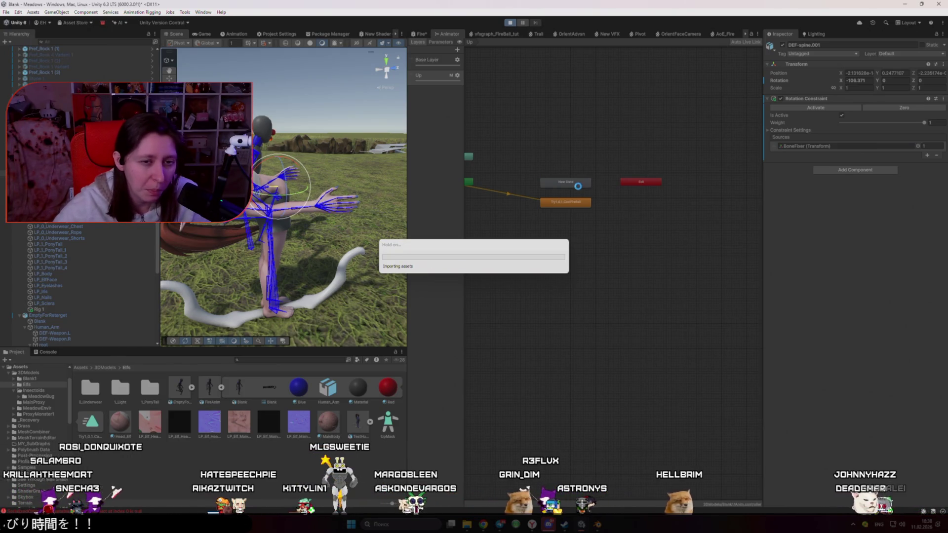
pyautogui.click(177, 34)
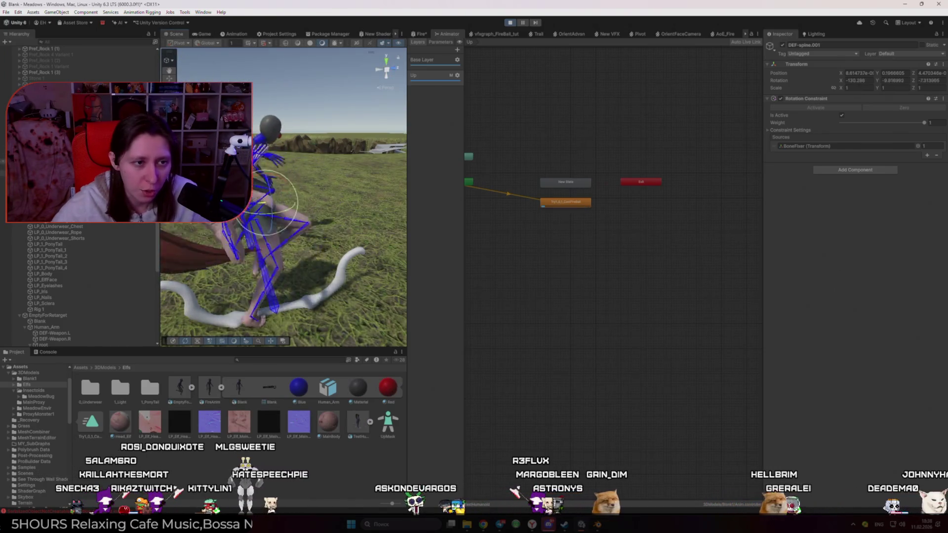
pyautogui.click(281, 165)
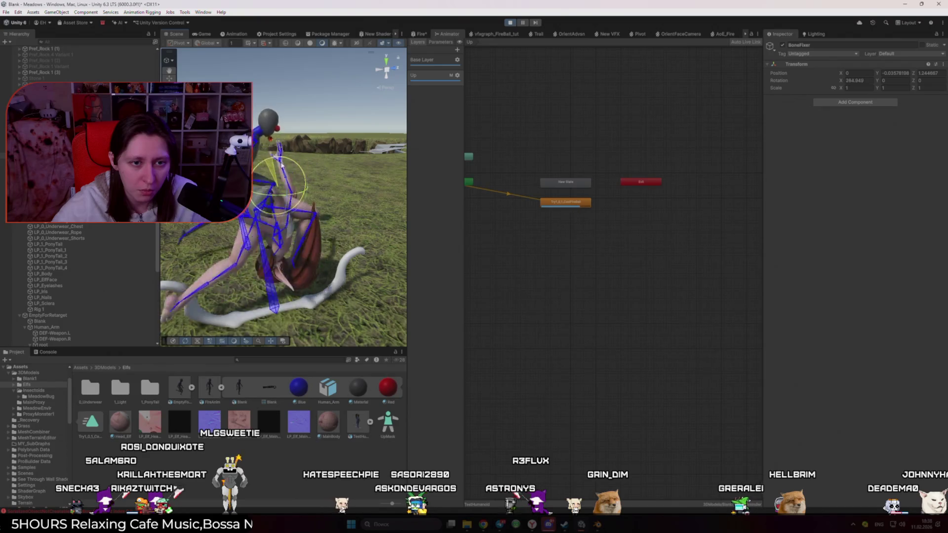
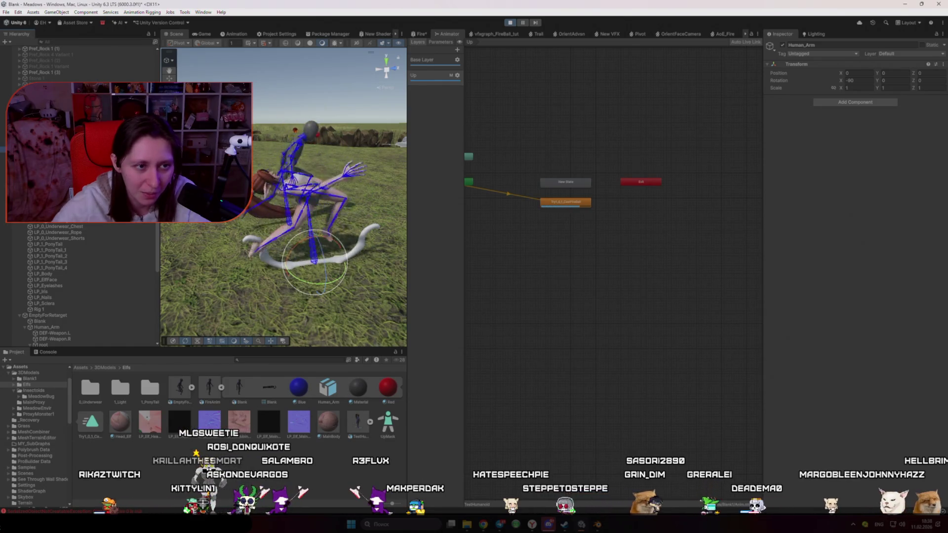
# - In Play mode, rotate BoneFixer on X (to 80) and Y and watch the torso twist
pyautogui.moveTo(842, 81); pyautogui.dragTo(907, 90)
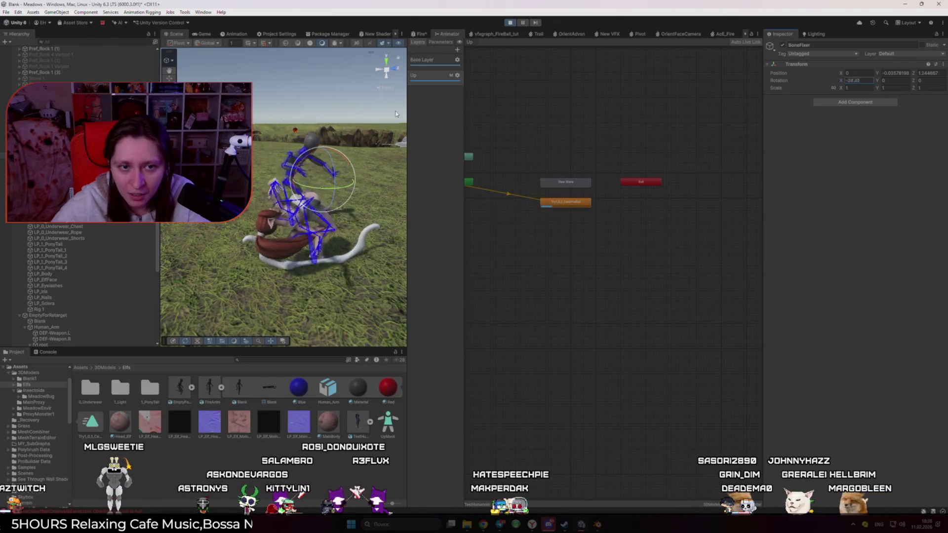
pyautogui.write('0')
pyautogui.moveTo(877, 81)
pyautogui.mouseDown()
pyautogui.moveTo(868, 101)
pyautogui.moveTo(341, 117)
pyautogui.mouseUp()
pyautogui.moveTo(302, 163); pyautogui.dragTo(306, 160)
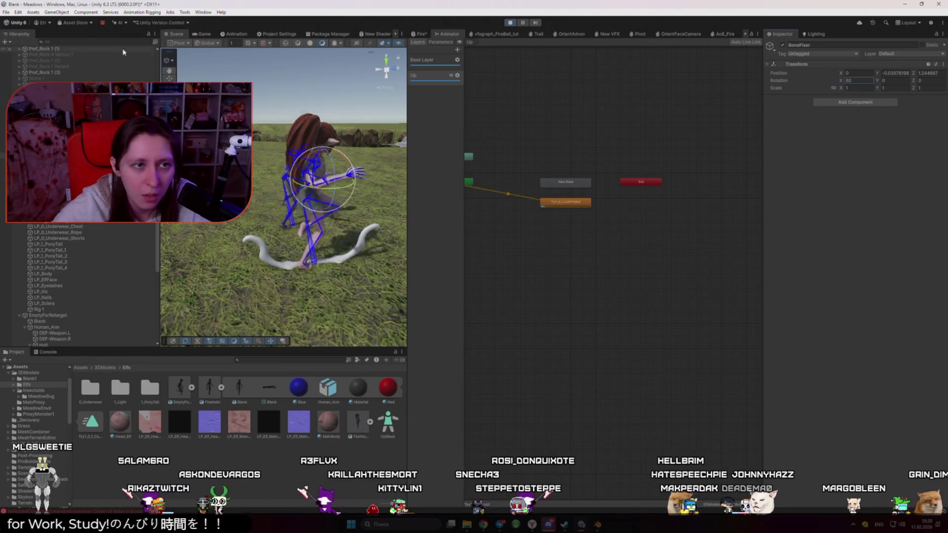
# - Select the TestHumanoid character in the Hierarchy
pyautogui.click(363, 152)
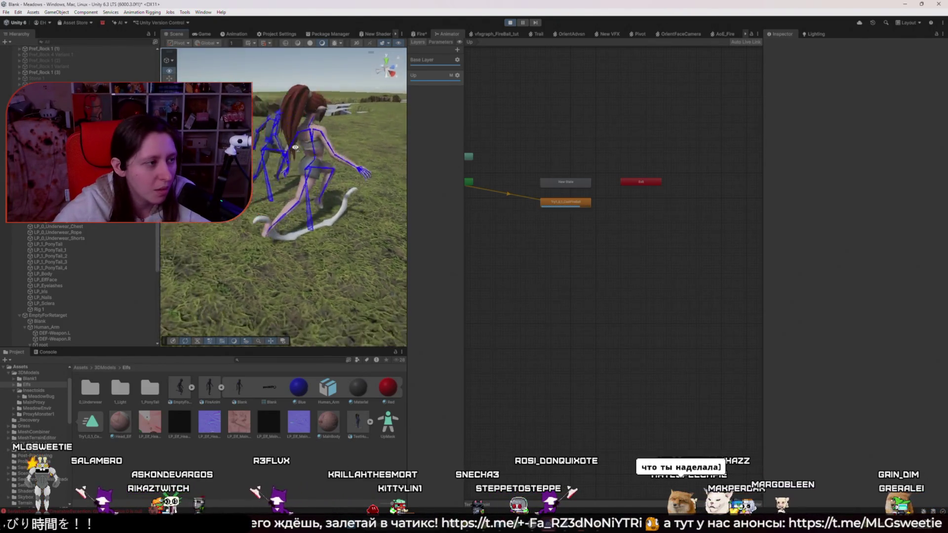
pyautogui.click(297, 182)
pyautogui.click(355, 189)
pyautogui.click(290, 207)
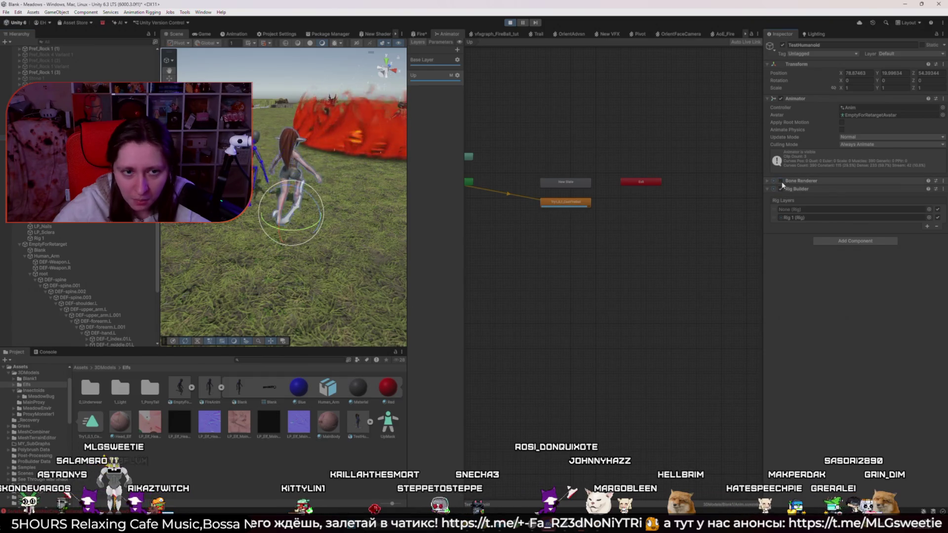
pyautogui.click(335, 213)
pyautogui.scroll(5, 335, 213)
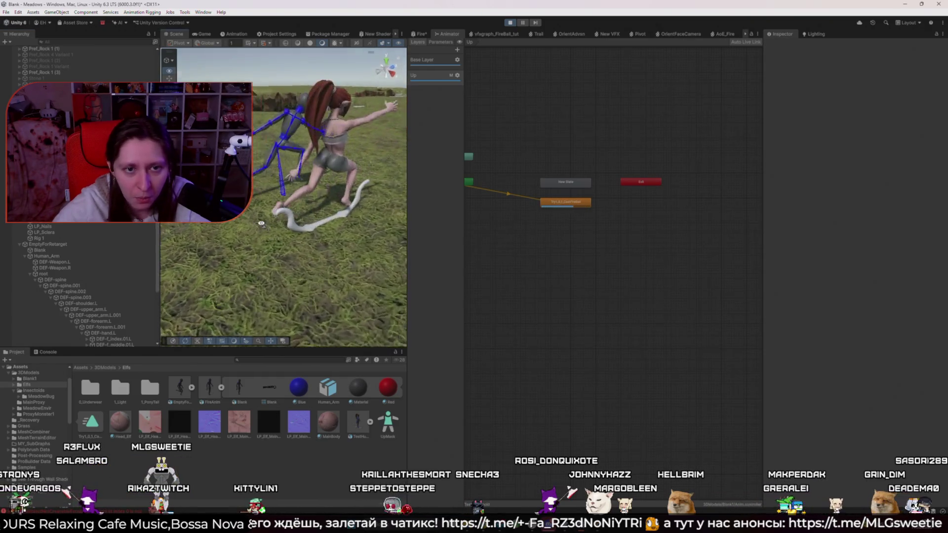
pyautogui.scroll(5, 284, 198)
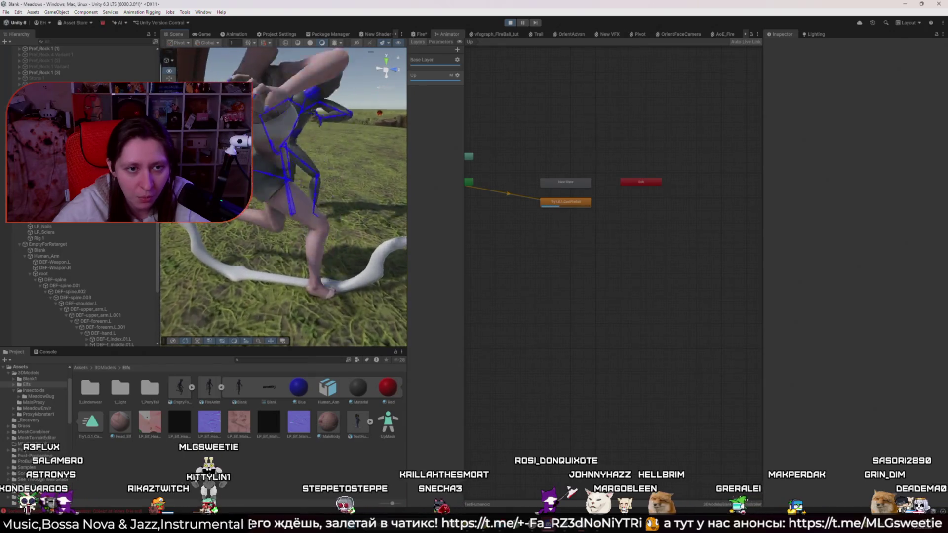
pyautogui.scroll(-3, 399, 287)
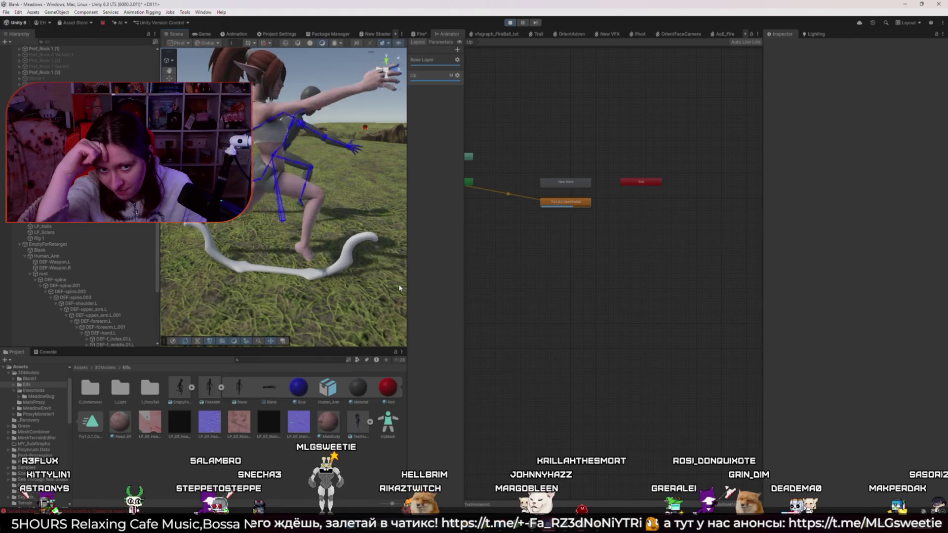
pyautogui.moveTo(399, 288); pyautogui.dragTo(356, 290)
pyautogui.click(335, 225)
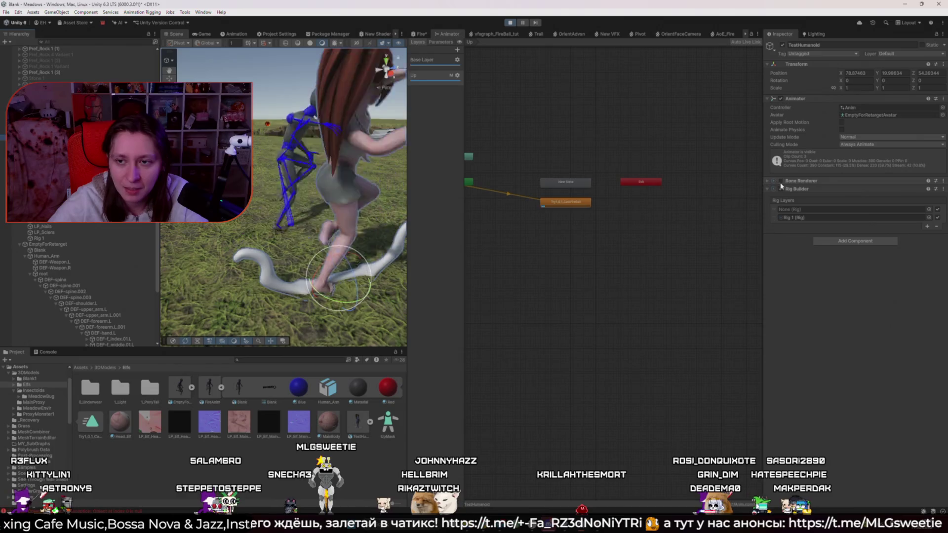
pyautogui.moveTo(334, 225)
pyautogui.mouseDown()
pyautogui.moveTo(286, 252)
pyautogui.moveTo(455, 225)
pyautogui.moveTo(263, 231)
pyautogui.moveTo(328, 229)
pyautogui.mouseUp()
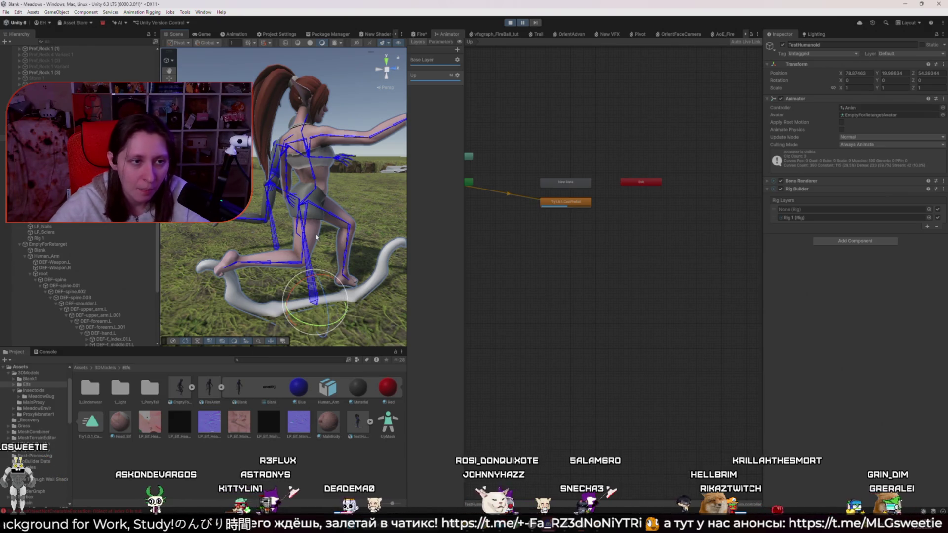
# - Stop Play, set DEF-spine.001's Rotation Constraint weight to 0.049 and shift the bone in the torso
pyautogui.click(510, 22)
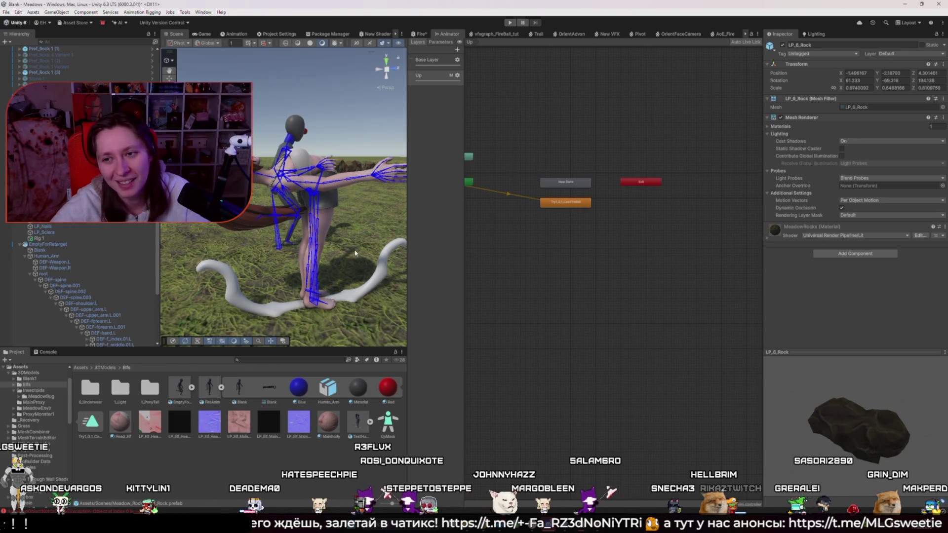
pyautogui.click(257, 308)
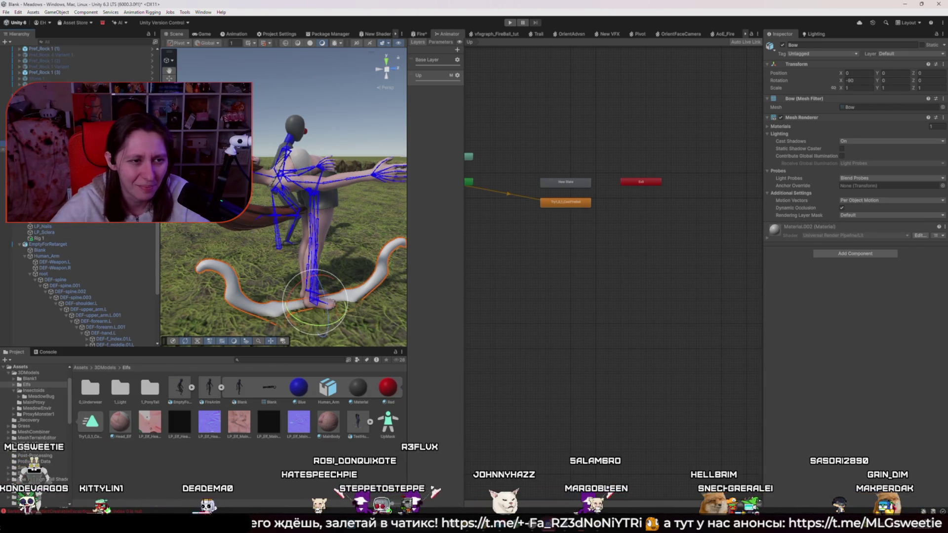
pyautogui.scroll(4, 79, 287)
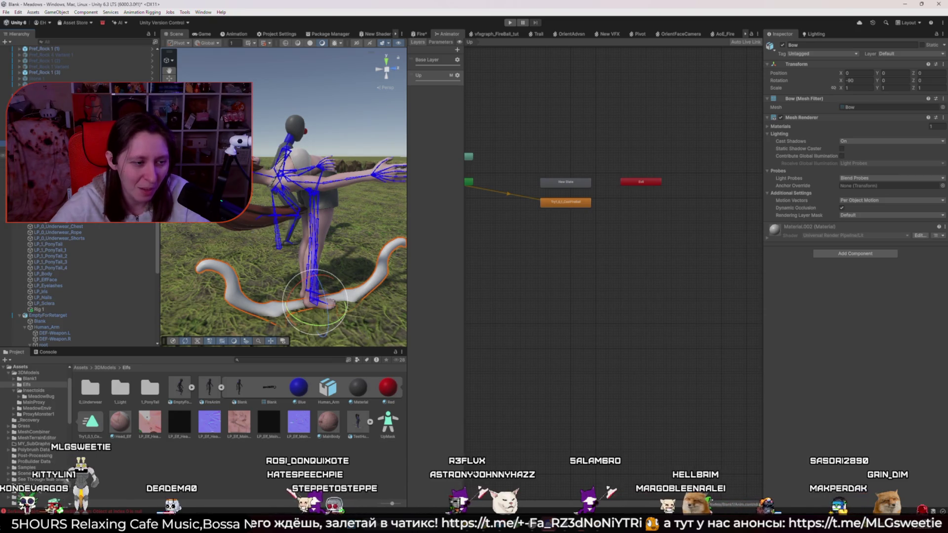
pyautogui.click(322, 166)
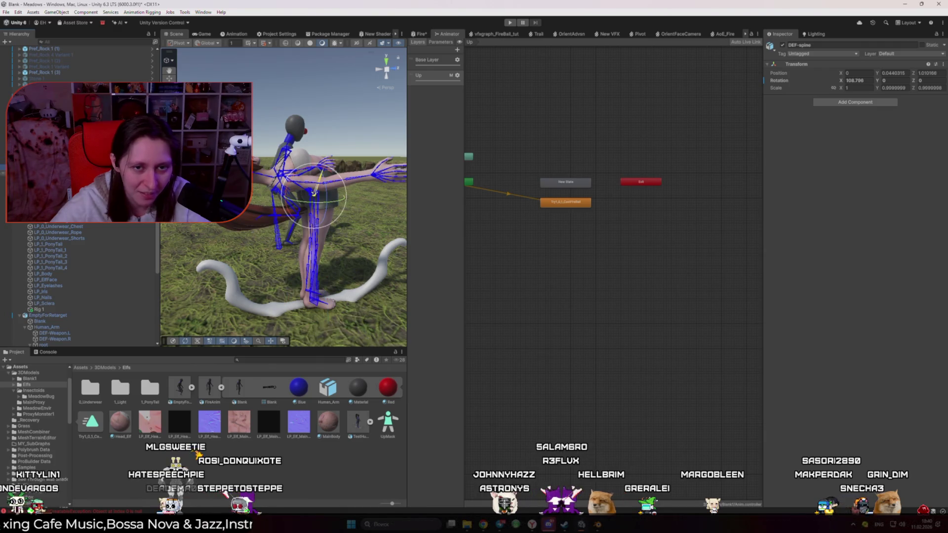
pyautogui.click(322, 167)
pyautogui.moveTo(925, 123)
pyautogui.mouseDown()
pyautogui.moveTo(751, 121)
pyautogui.moveTo(574, 142)
pyautogui.moveTo(894, 123)
pyautogui.moveTo(945, 155)
pyautogui.moveTo(845, 154)
pyautogui.mouseUp()
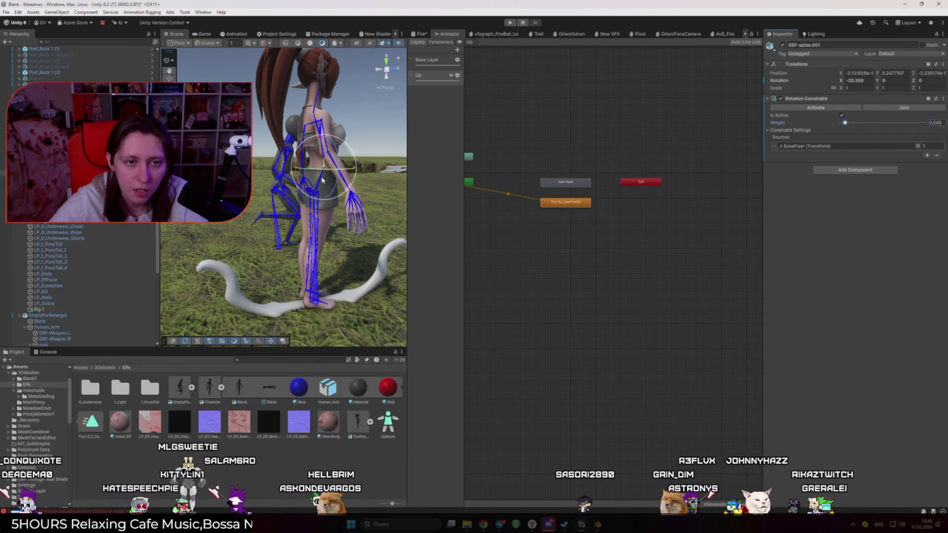
pyautogui.moveTo(327, 171); pyautogui.dragTo(388, 194)
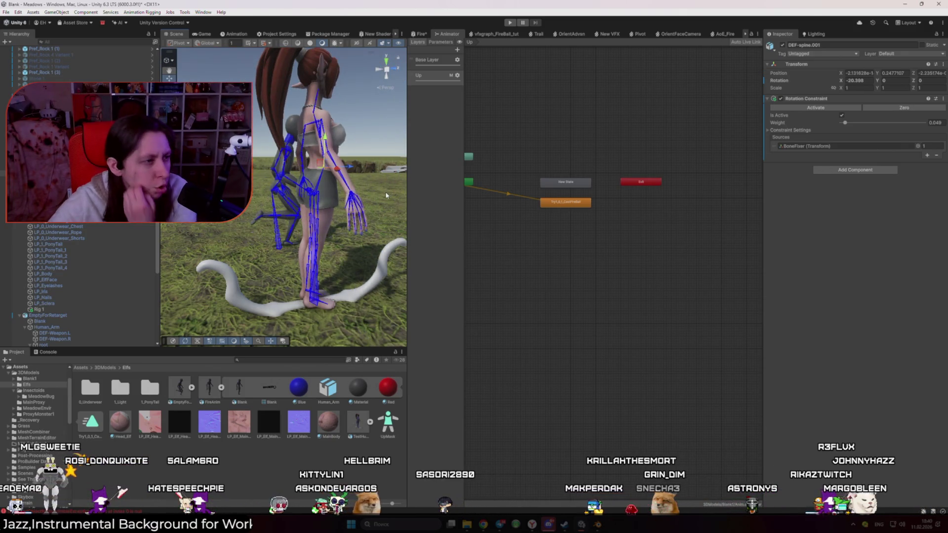
# - Add a Position Constraint to DEF-spine.001 and drag BoneFixer into its Sources slot
pyautogui.click(843, 169)
pyautogui.write('trans')
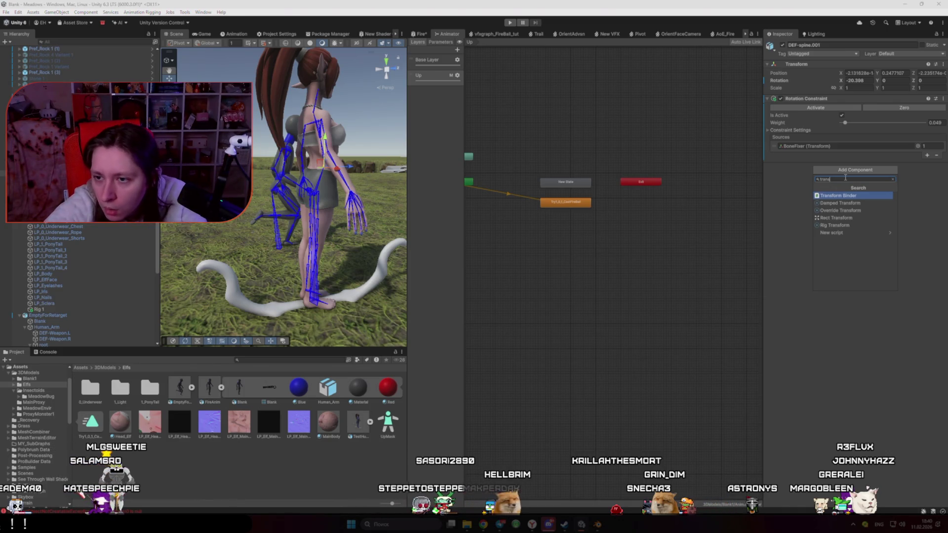
pyautogui.write('l')
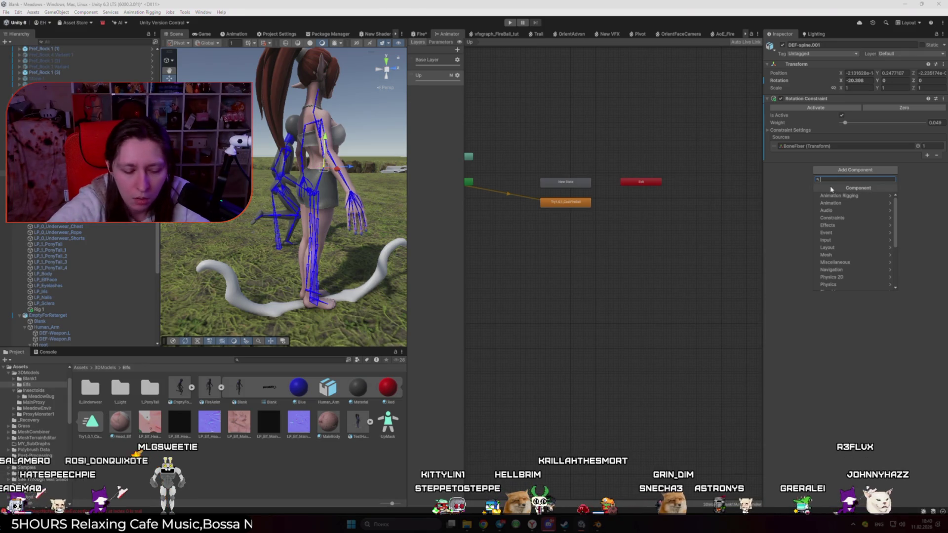
pyautogui.write('Constraint')
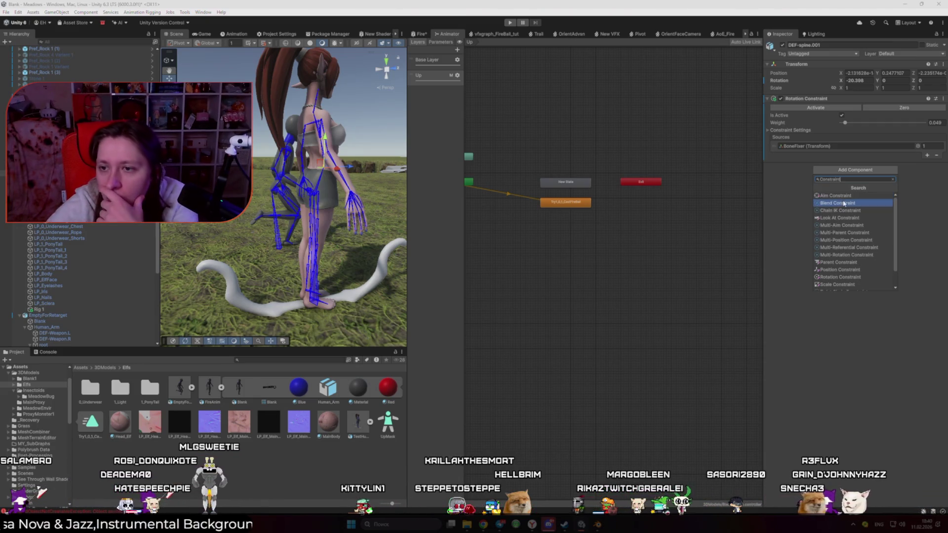
pyautogui.scroll(-2, 862, 232)
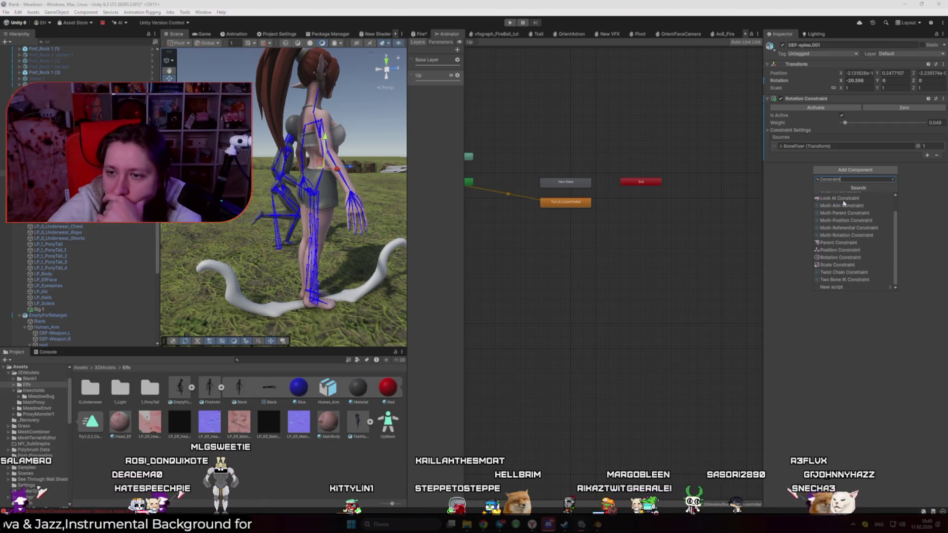
pyautogui.click(859, 250)
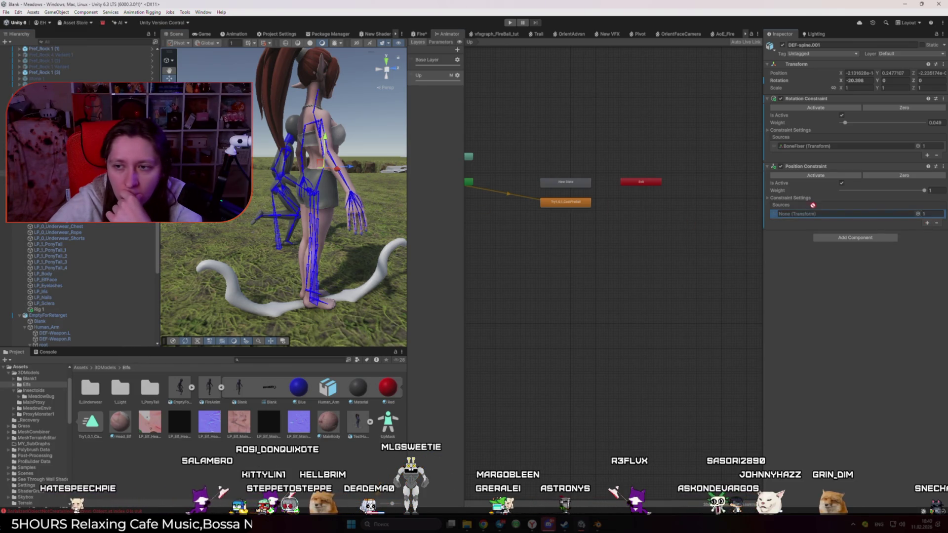
pyautogui.moveTo(812, 204); pyautogui.dragTo(832, 218)
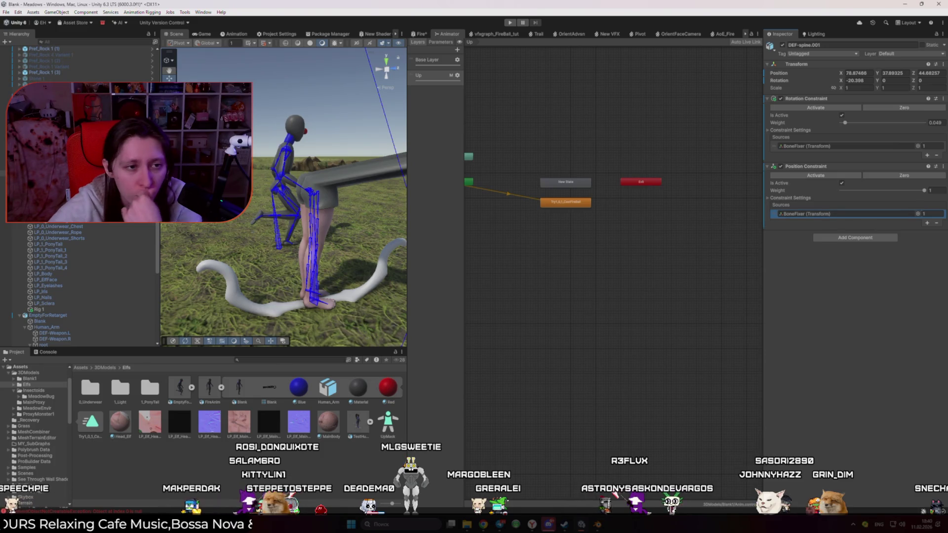
# - Frame BoneFixer and the spine bone, then sweep the Position Constraint weight from 0 to full
pyautogui.press('f')
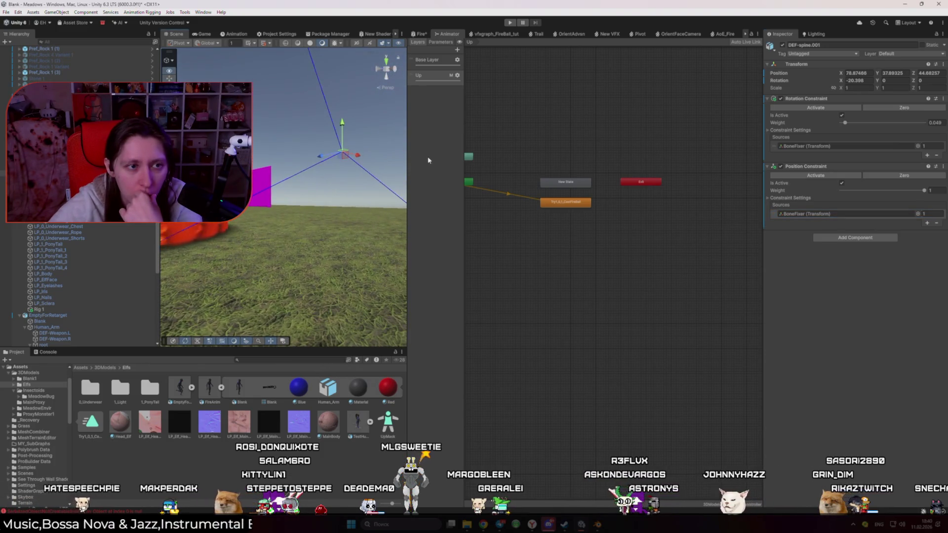
pyautogui.doubleClick(810, 213)
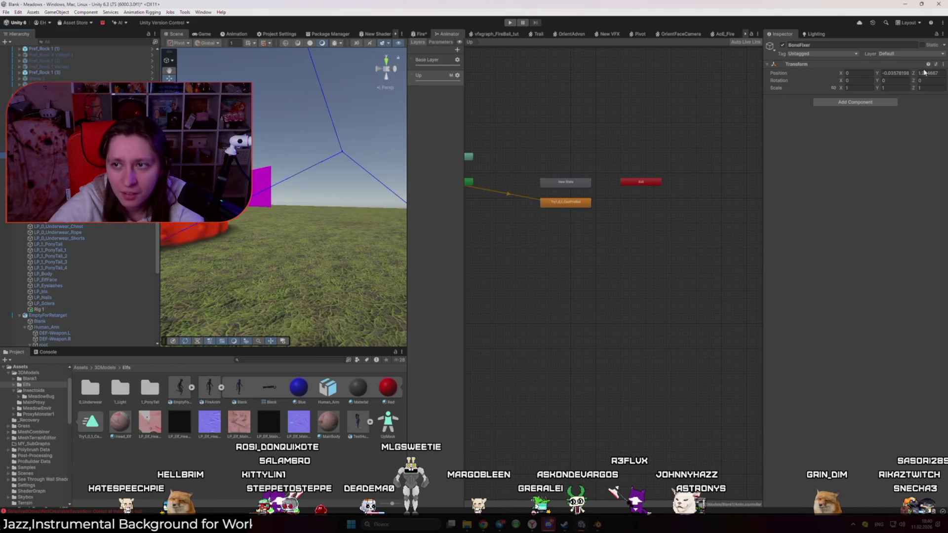
pyautogui.moveTo(402, 180)
pyautogui.mouseDown()
pyautogui.moveTo(356, 188)
pyautogui.moveTo(210, 292)
pyautogui.moveTo(296, 271)
pyautogui.moveTo(212, 254)
pyautogui.moveTo(212, 267)
pyautogui.mouseUp()
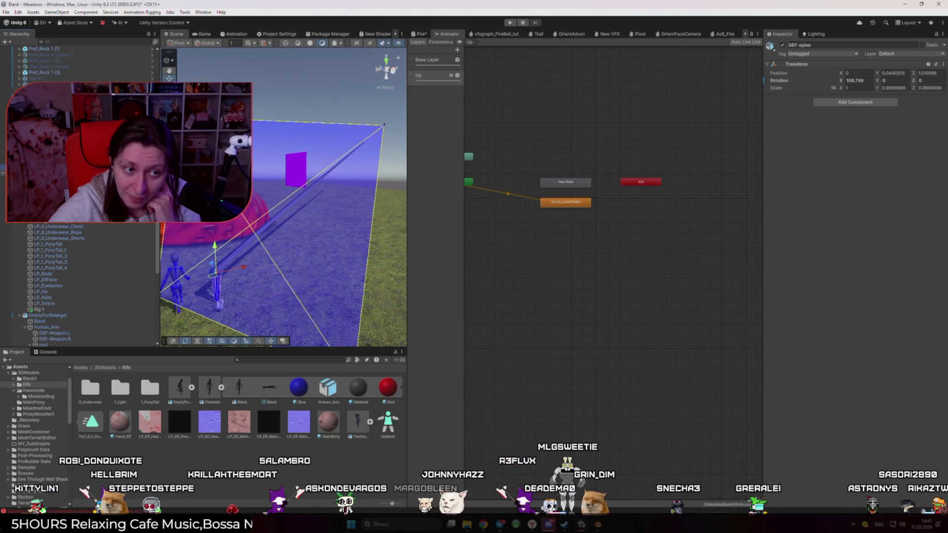
pyautogui.click(388, 201)
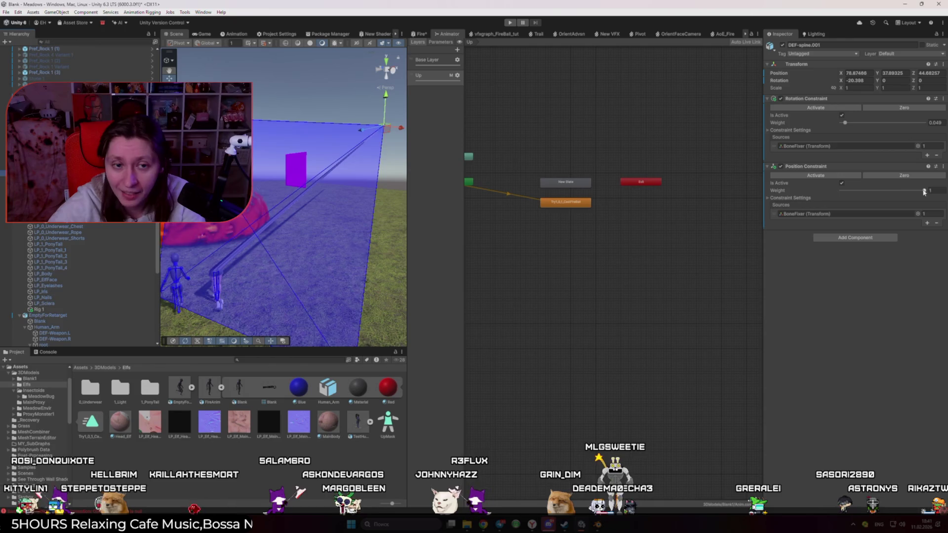
pyautogui.moveTo(924, 192); pyautogui.dragTo(836, 194)
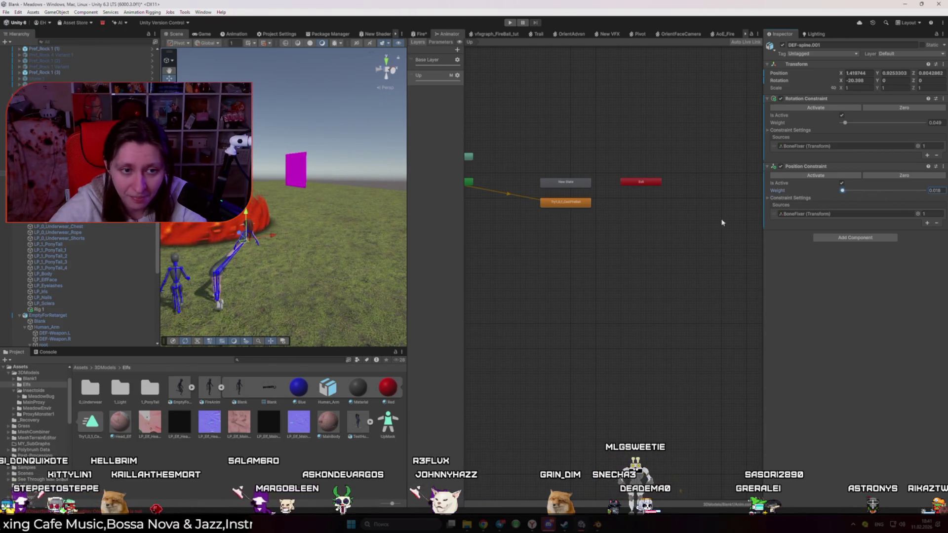
pyautogui.press('f')
pyautogui.moveTo(842, 191)
pyautogui.mouseDown()
pyautogui.moveTo(924, 191)
pyautogui.moveTo(844, 194)
pyautogui.mouseUp()
# - Move BoneFixer away and back near the character, then reselect DEF-spine.001's Position Constraint options
pyautogui.moveTo(247, 276); pyautogui.dragTo(286, 237)
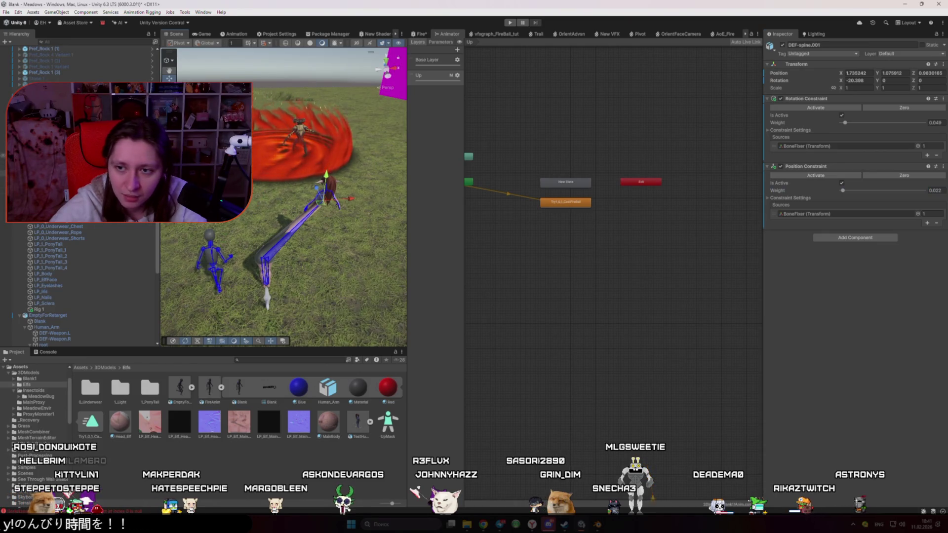
pyautogui.click(269, 253)
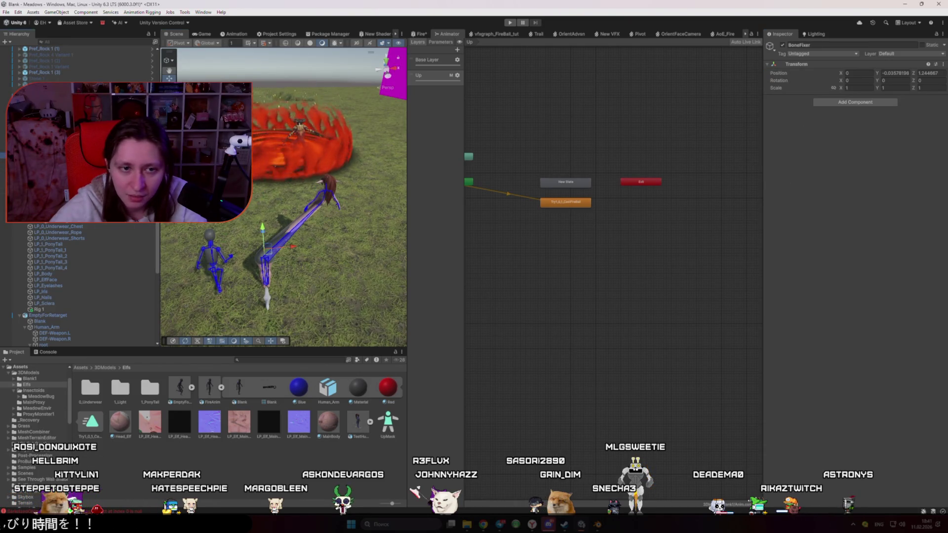
pyautogui.moveTo(252, 248); pyautogui.dragTo(193, 268)
pyautogui.moveTo(836, 275)
pyautogui.mouseDown()
pyautogui.moveTo(650, 255)
pyautogui.moveTo(360, 321)
pyautogui.moveTo(288, 291)
pyautogui.moveTo(334, 290)
pyautogui.mouseUp()
pyautogui.click(310, 302)
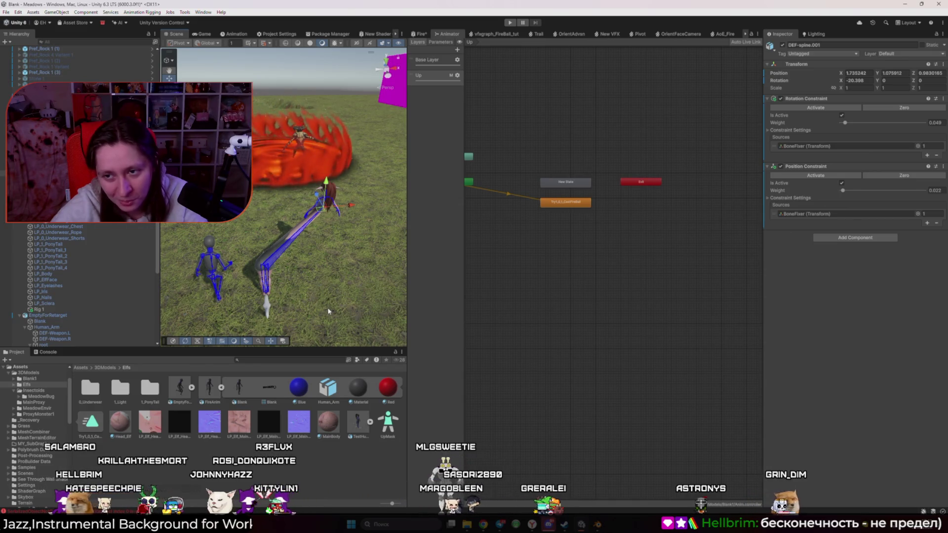
pyautogui.click(939, 167)
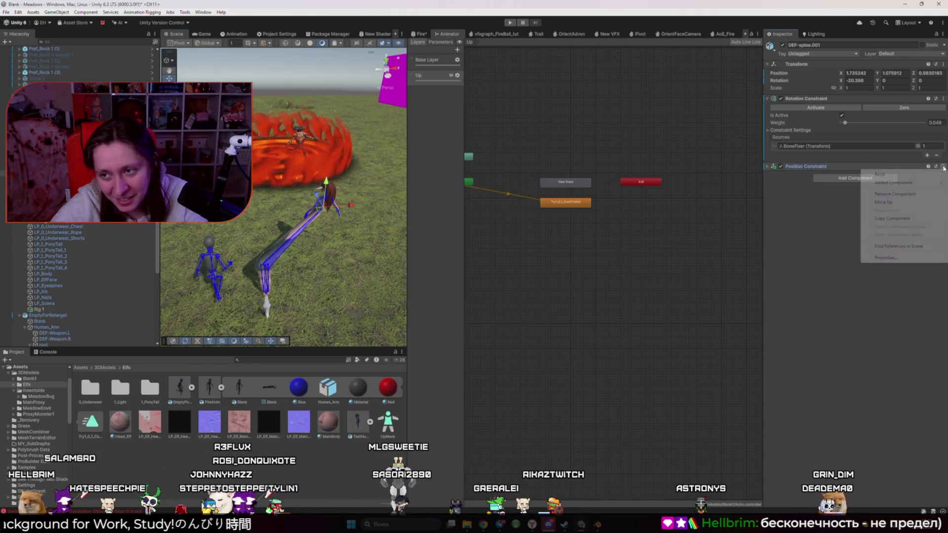
# - Reset the Position Constraint so the spine snaps back, then remove it from DEF-spine.001
pyautogui.click(884, 176)
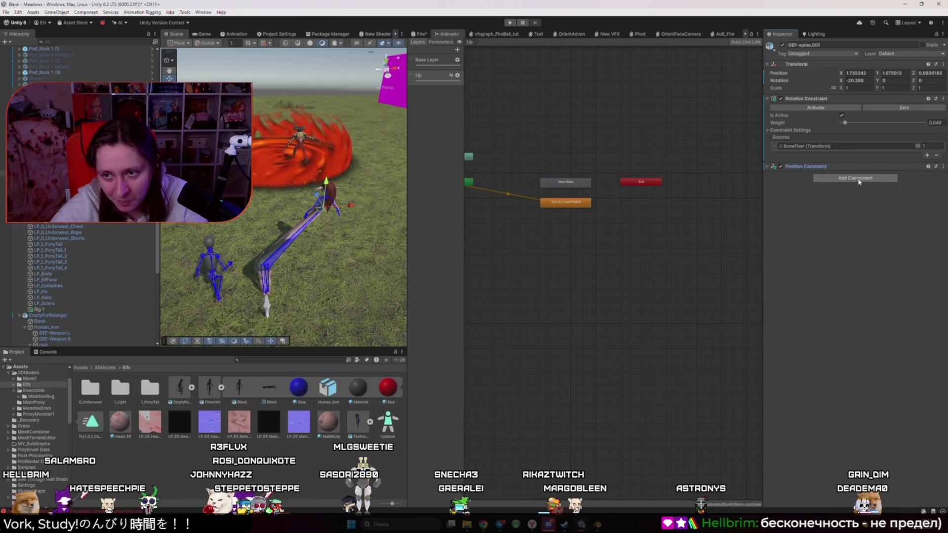
pyautogui.click(939, 167)
pyautogui.click(895, 194)
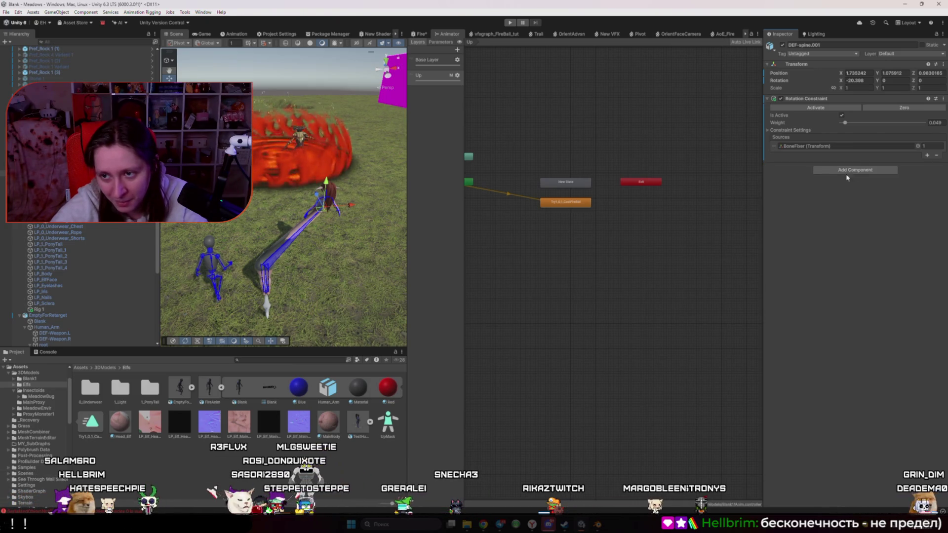
pyautogui.click(843, 171)
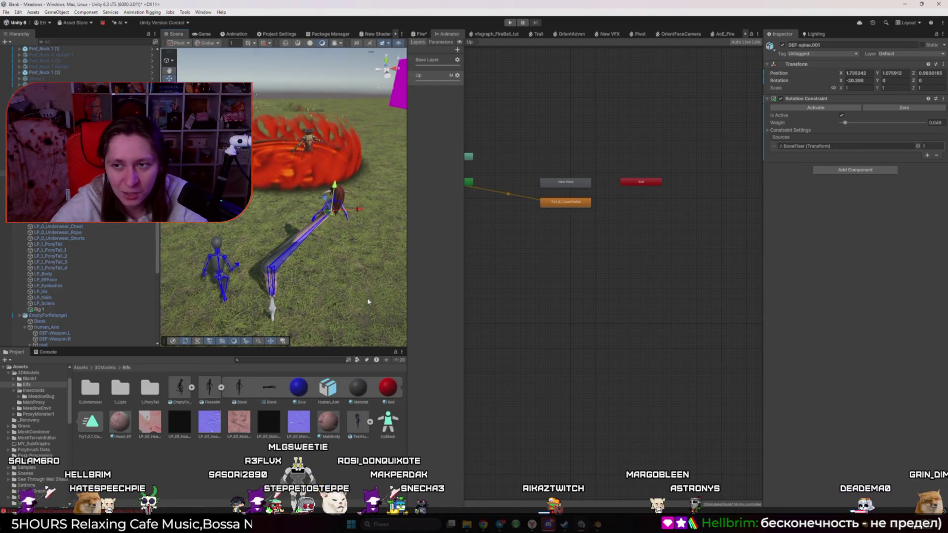
pyautogui.click(703, 262)
pyautogui.click(271, 259)
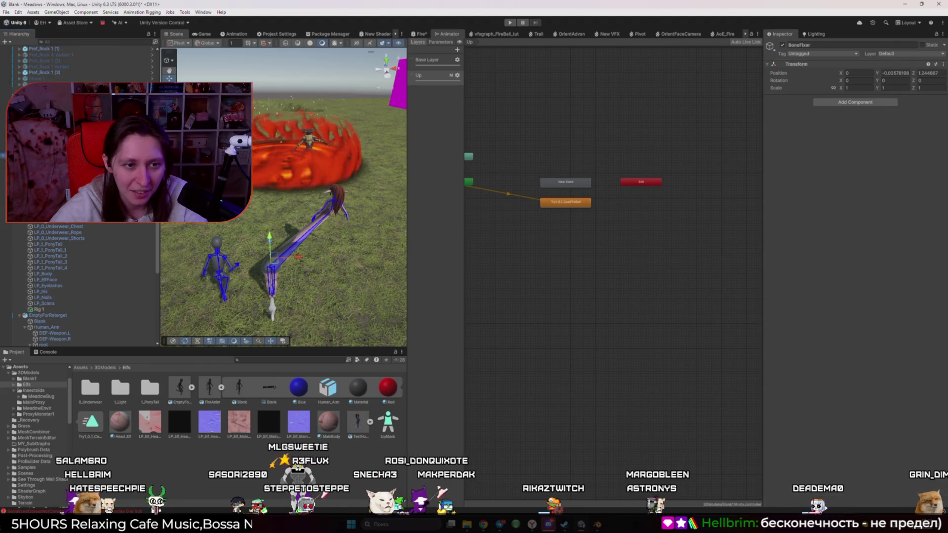
pyautogui.click(257, 286)
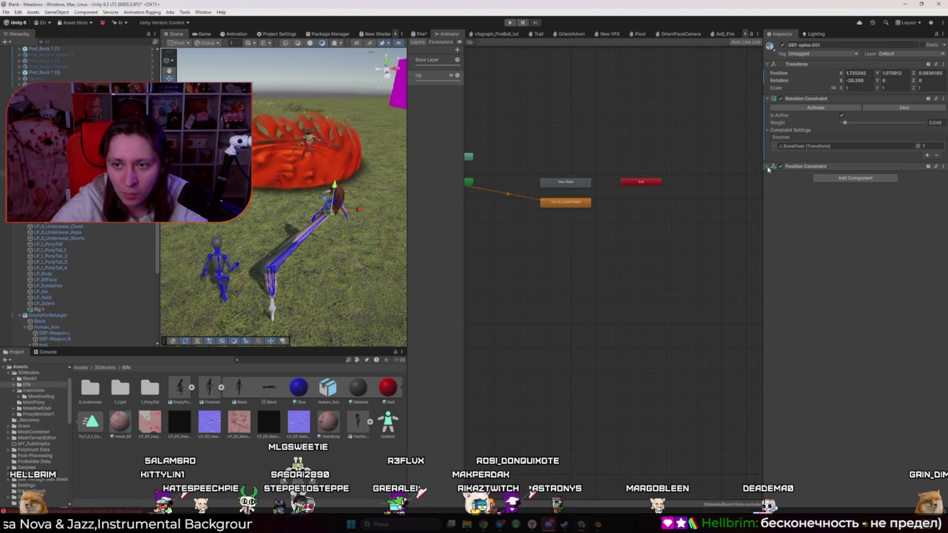
pyautogui.click(768, 168)
pyautogui.click(893, 177)
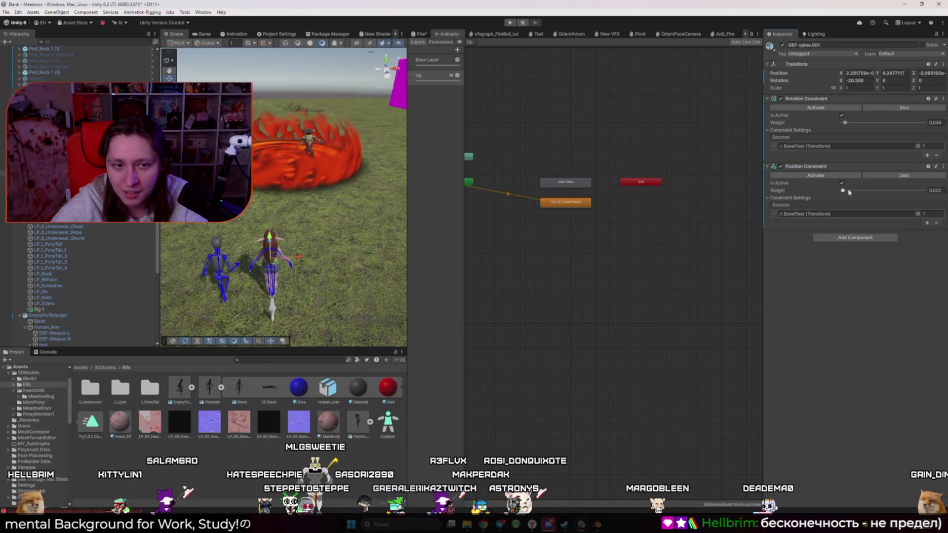
pyautogui.rightClick(917, 168)
pyautogui.click(889, 186)
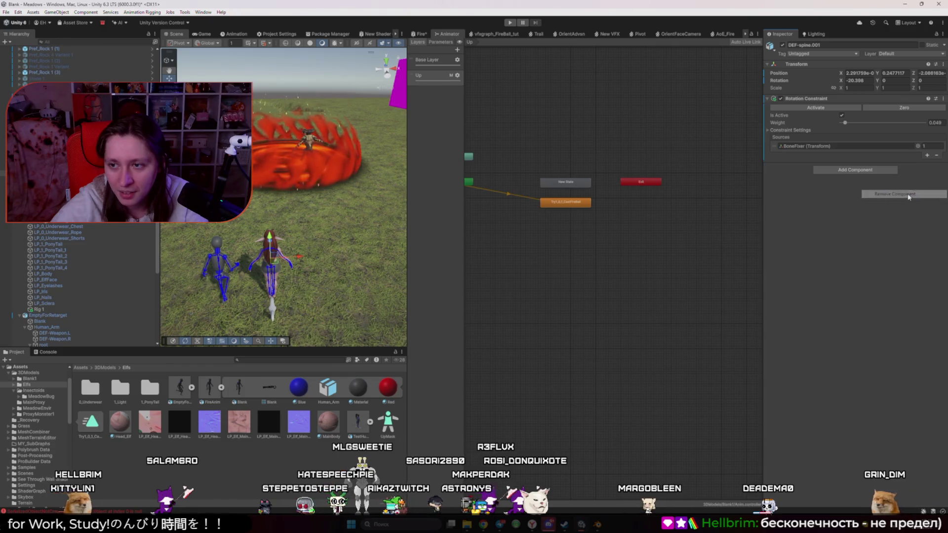
# - Orbit to eye level around the character to inspect the spine, then select the rig's root
pyautogui.moveTo(242, 241); pyautogui.dragTo(250, 215)
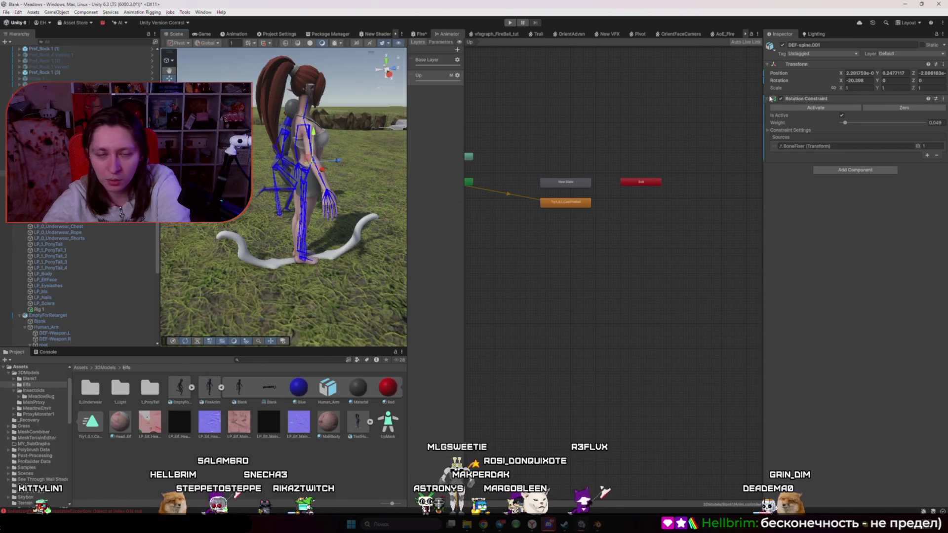
pyautogui.click(333, 161)
pyautogui.moveTo(333, 160)
pyautogui.mouseDown()
pyautogui.moveTo(309, 148)
pyautogui.moveTo(342, 168)
pyautogui.moveTo(340, 189)
pyautogui.moveTo(307, 158)
pyautogui.moveTo(358, 164)
pyautogui.mouseUp()
pyautogui.click(309, 148)
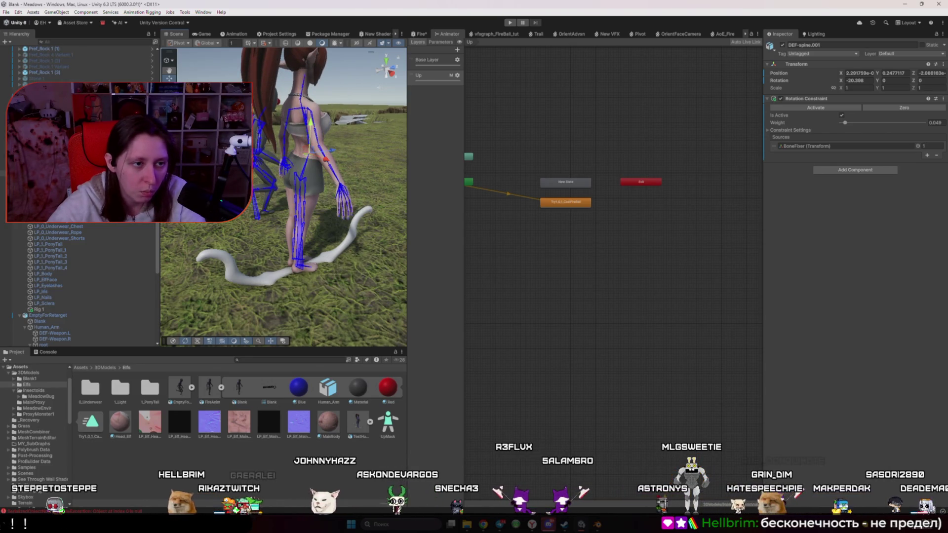
pyautogui.click(299, 222)
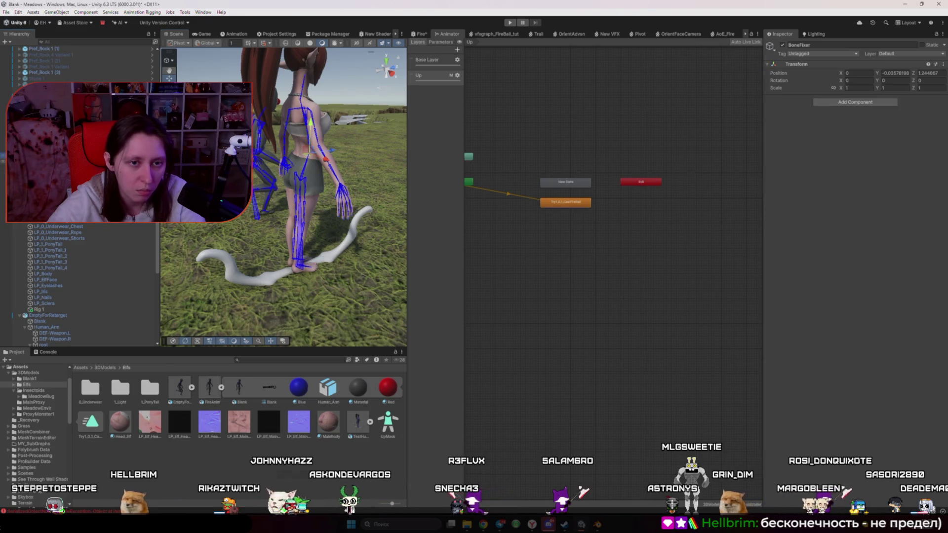
# - Create an empty child GameObject under DEF-spine.001, then delete it
pyautogui.click(309, 154)
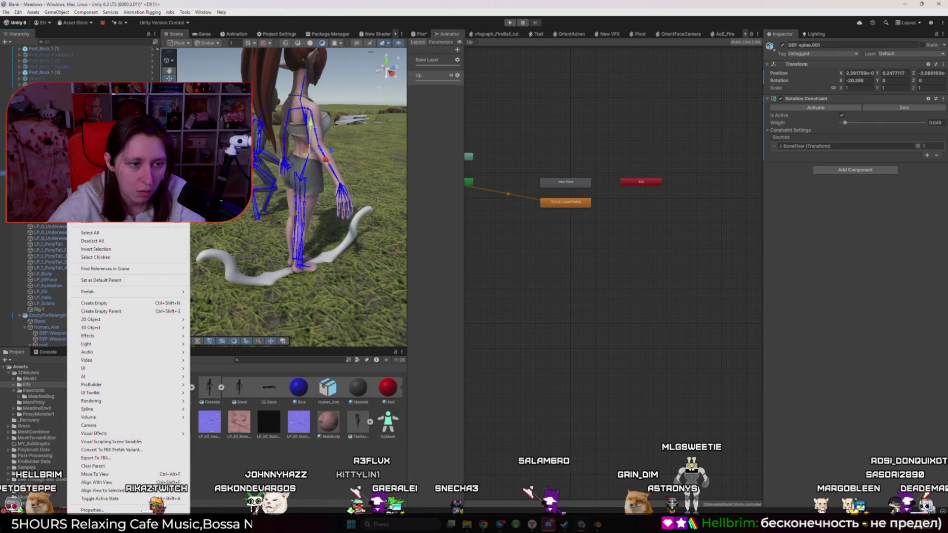
pyautogui.click(132, 304)
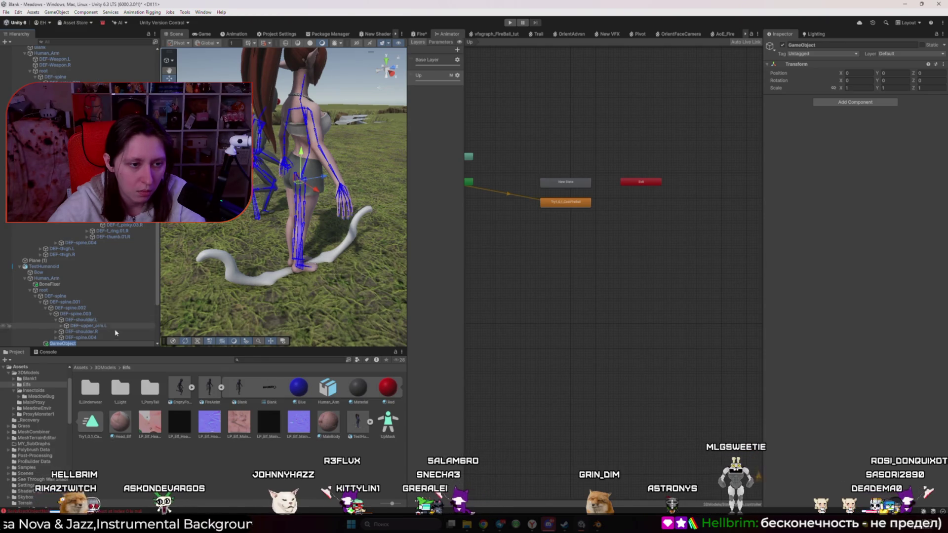
pyautogui.scroll(-3, 111, 332)
pyautogui.click(70, 278)
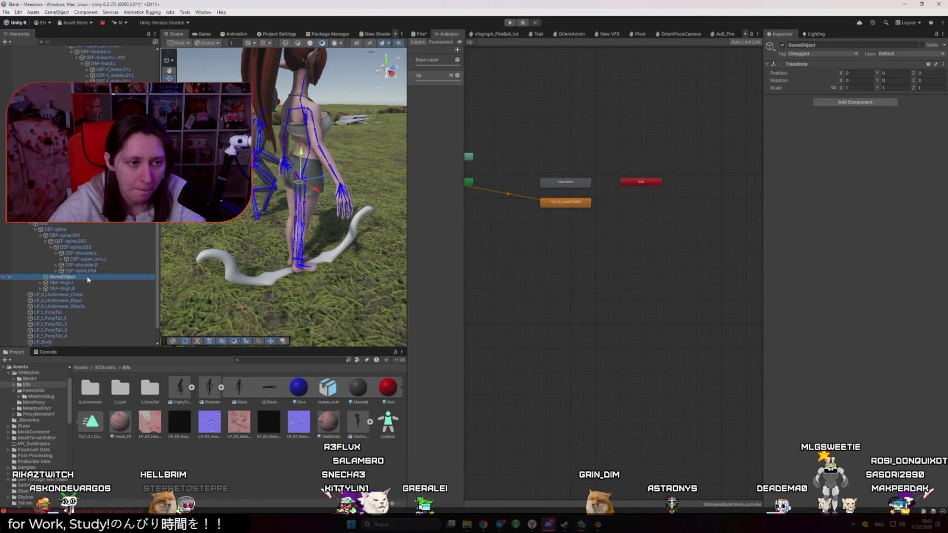
pyautogui.press('Delete')
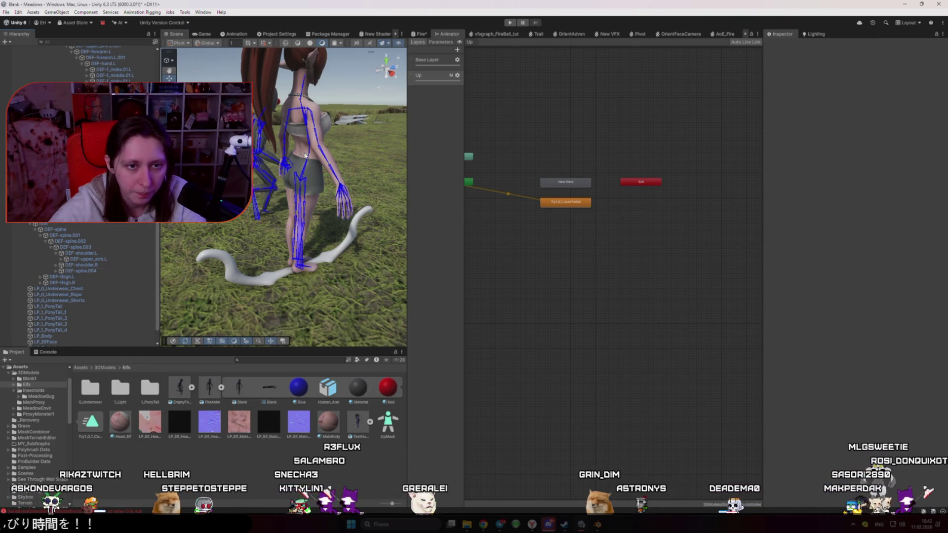
# - Create a new empty GameObject under DEF-spine.001 and move it higher in the Hierarchy
pyautogui.click(310, 154)
pyautogui.rightClick(94, 233)
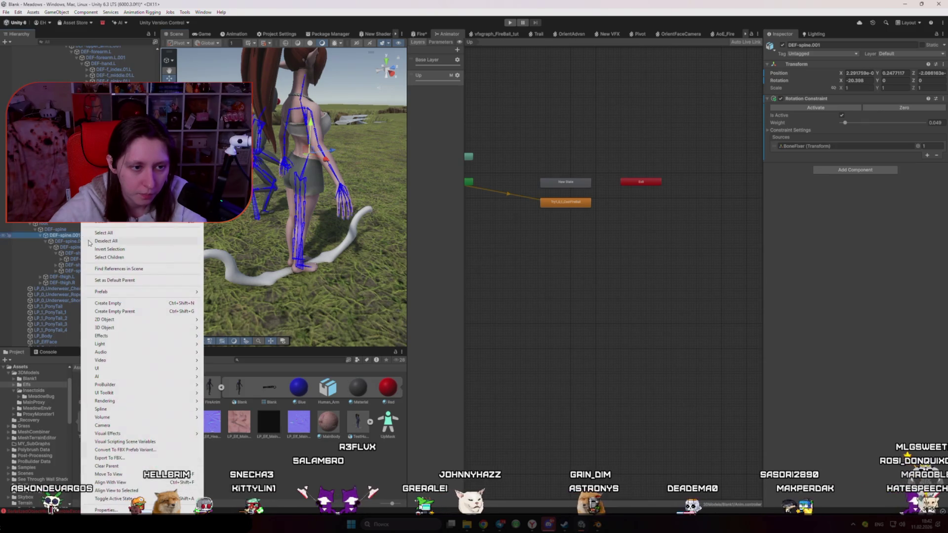
pyautogui.click(141, 307)
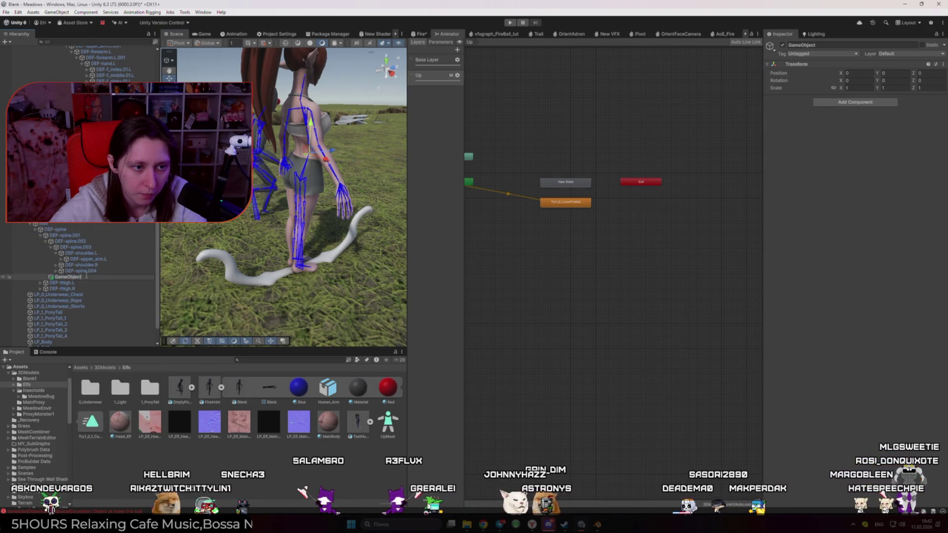
pyautogui.click(77, 236)
pyautogui.click(71, 277)
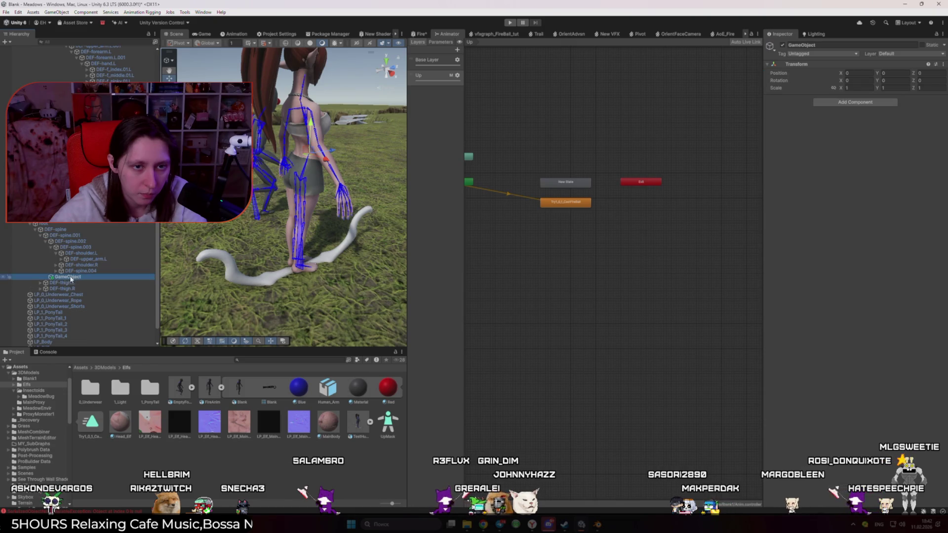
pyautogui.moveTo(70, 280); pyautogui.dragTo(77, 254)
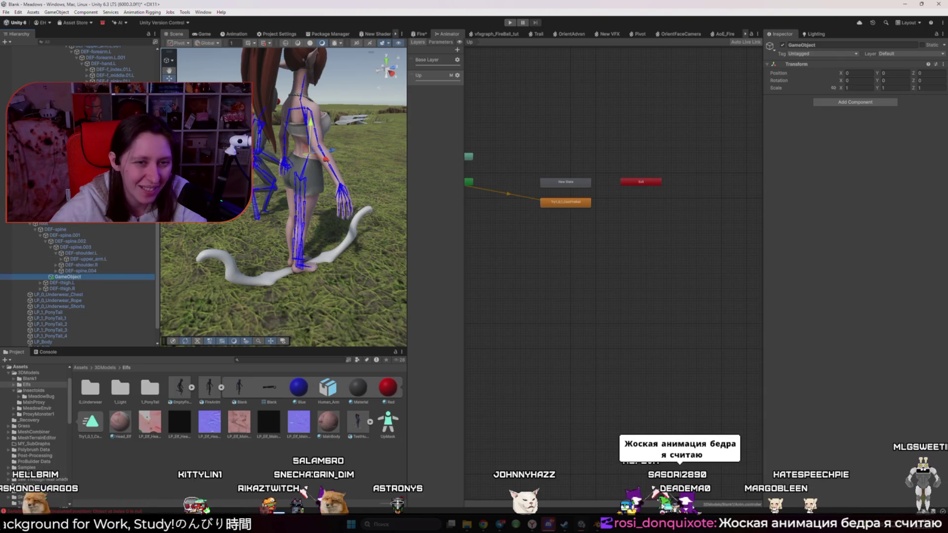
# - Adjust DEF-spine.001's position and move GameObject out below DEF-thigh.R beside the thigh bones
pyautogui.moveTo(291, 148); pyautogui.dragTo(320, 144)
pyautogui.click(320, 143)
pyautogui.click(321, 154)
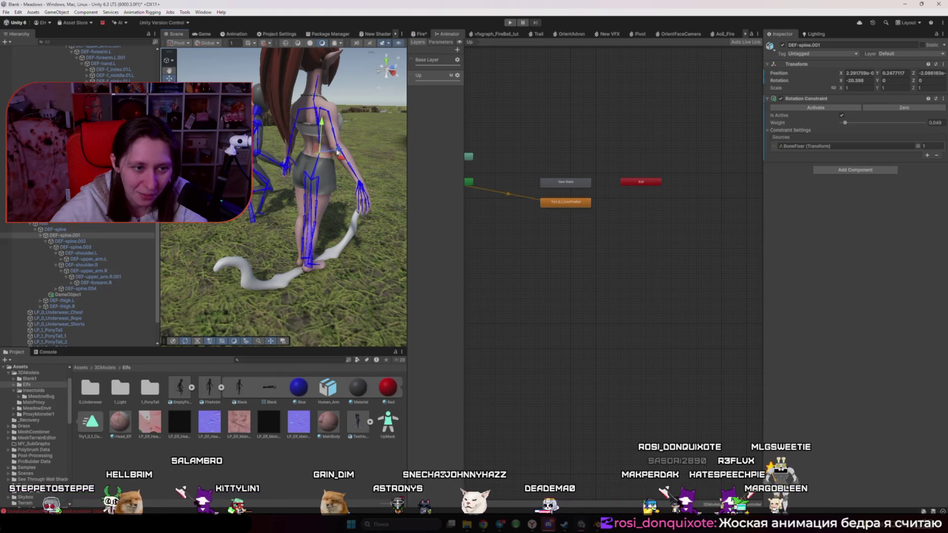
pyautogui.moveTo(57, 295); pyautogui.dragTo(201, 268)
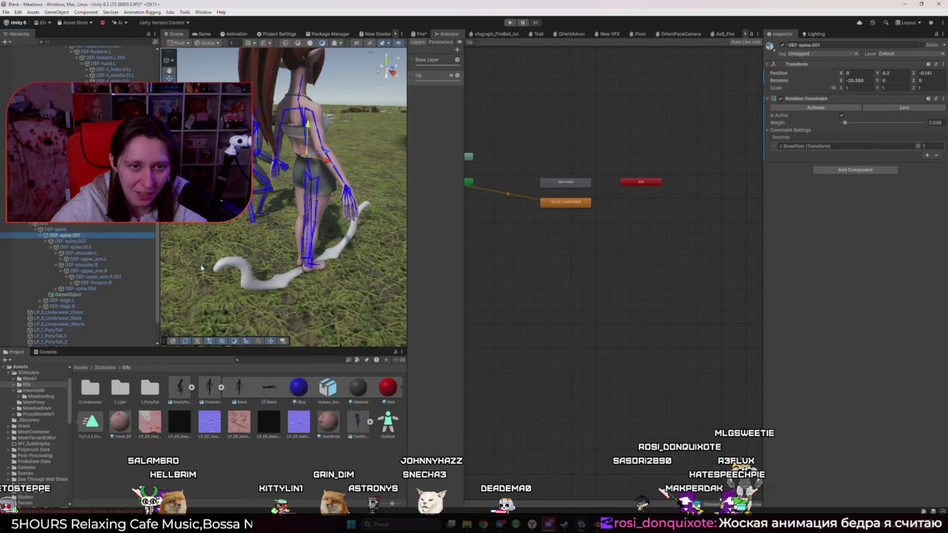
pyautogui.click(78, 295)
pyautogui.moveTo(55, 227); pyautogui.dragTo(56, 226)
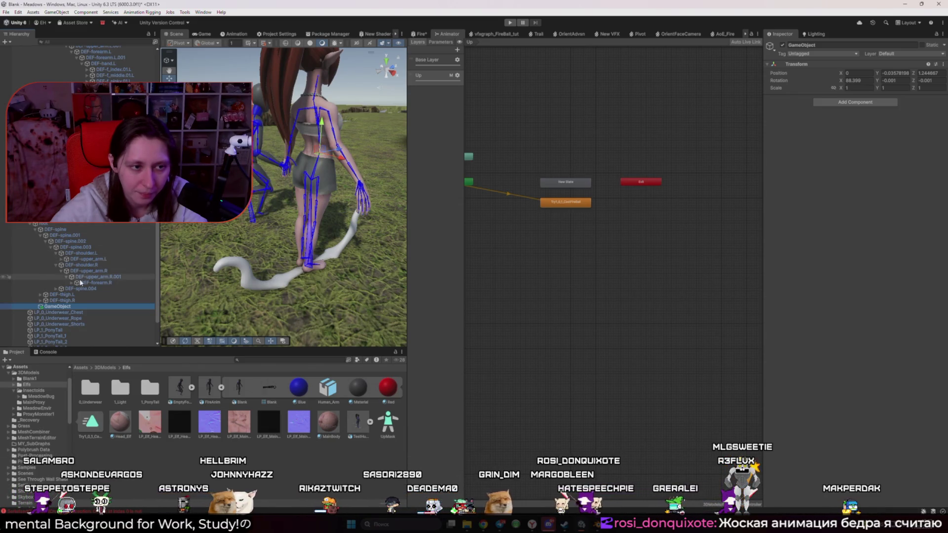
# - Search 'Constraint' in DEF-spine.001's Add Component list and add an active Position Constraint
pyautogui.click(76, 235)
pyautogui.click(856, 170)
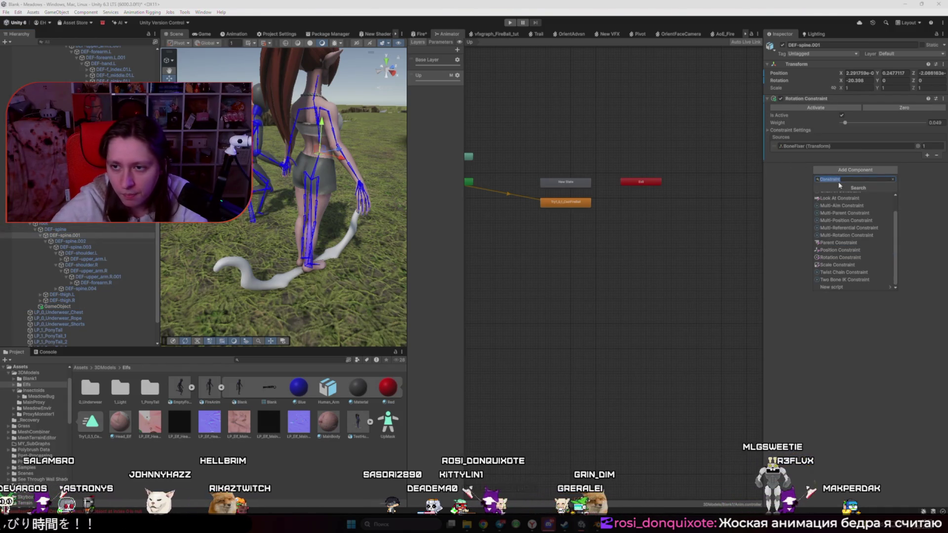
pyautogui.write('rota')
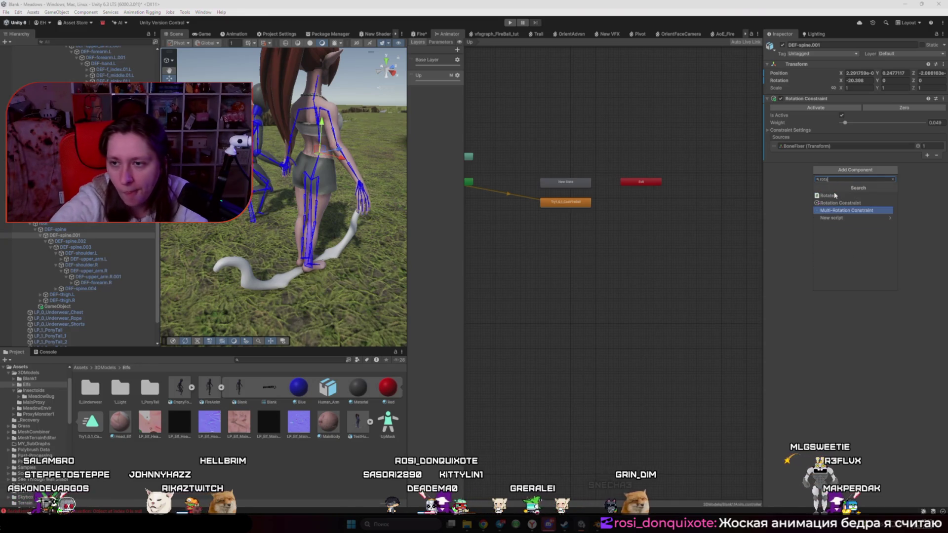
pyautogui.press('BackSpace')
pyautogui.press('BackSpace')
pyautogui.press('BackSpace')
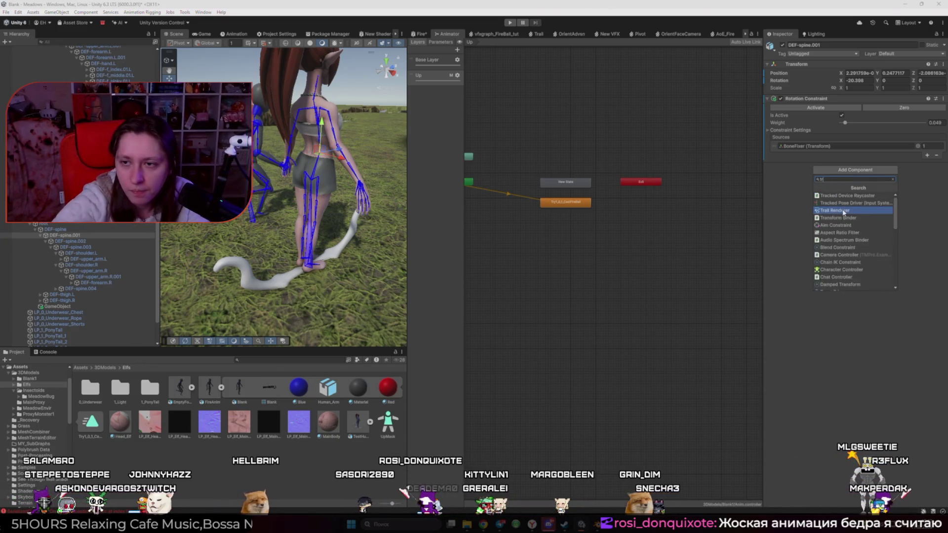
pyautogui.write('transf')
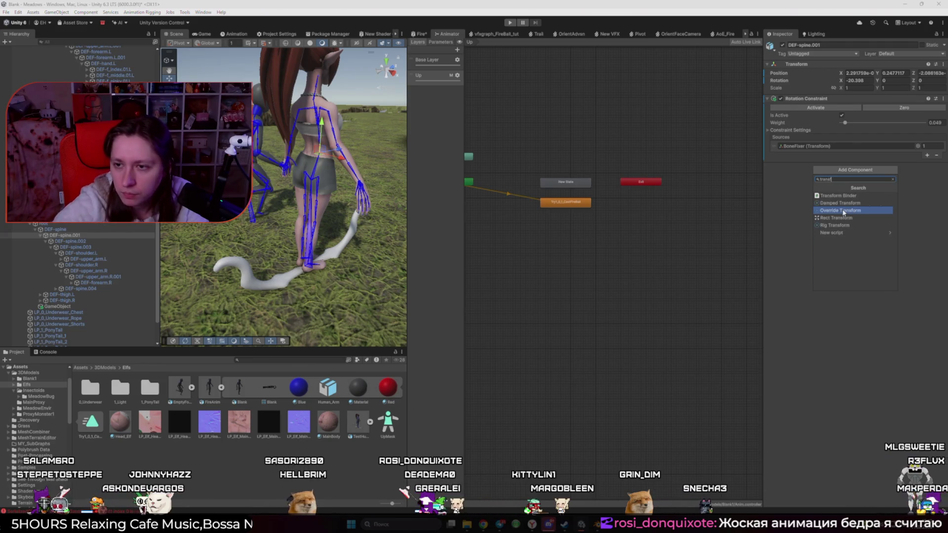
pyautogui.press('BackSpace')
pyautogui.press('BackSpace')
pyautogui.press('BackSpace')
pyautogui.write('ci')
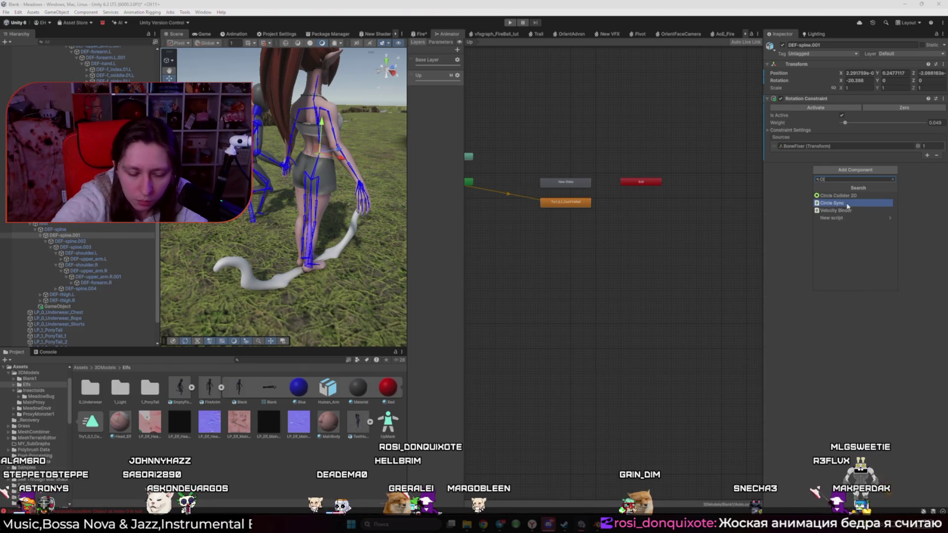
pyautogui.press('BackSpace')
pyautogui.write('onst')
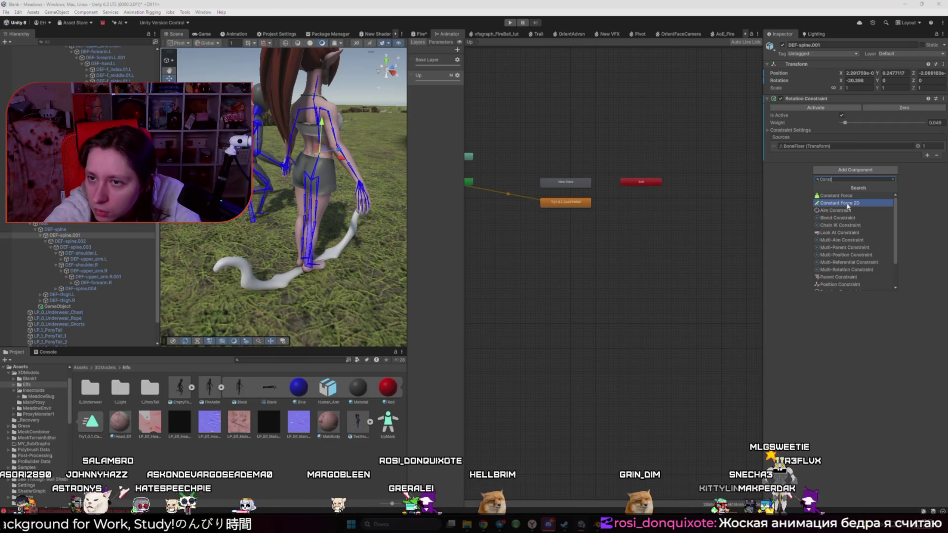
pyautogui.write('rai')
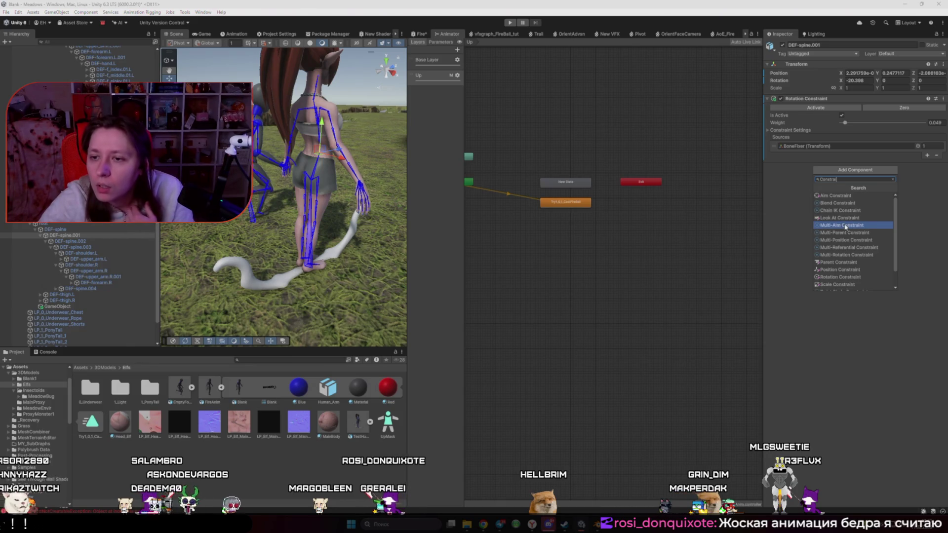
pyautogui.scroll(-1, 846, 226)
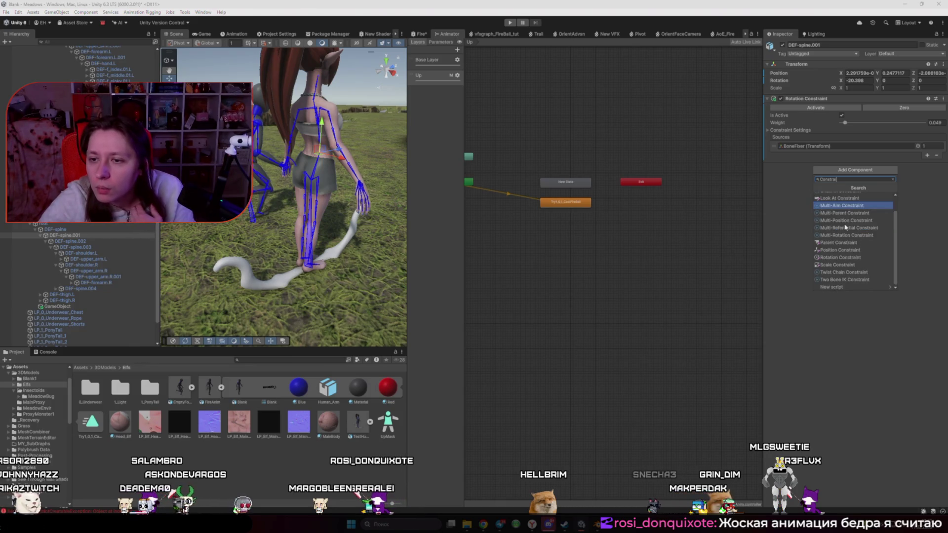
pyautogui.click(851, 252)
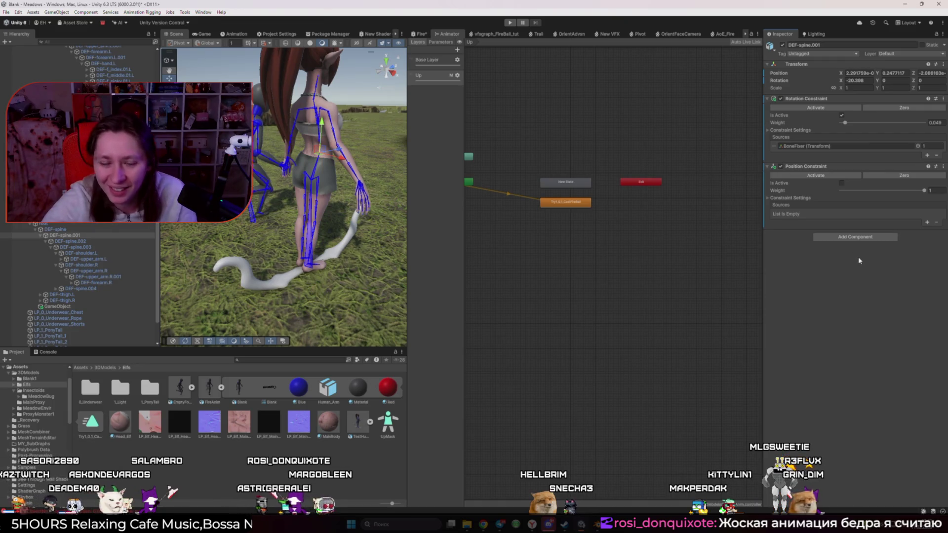
pyautogui.click(842, 183)
# - Add GameObject as the Position Constraint source and try weights from 0 up to about 0.942
pyautogui.click(927, 222)
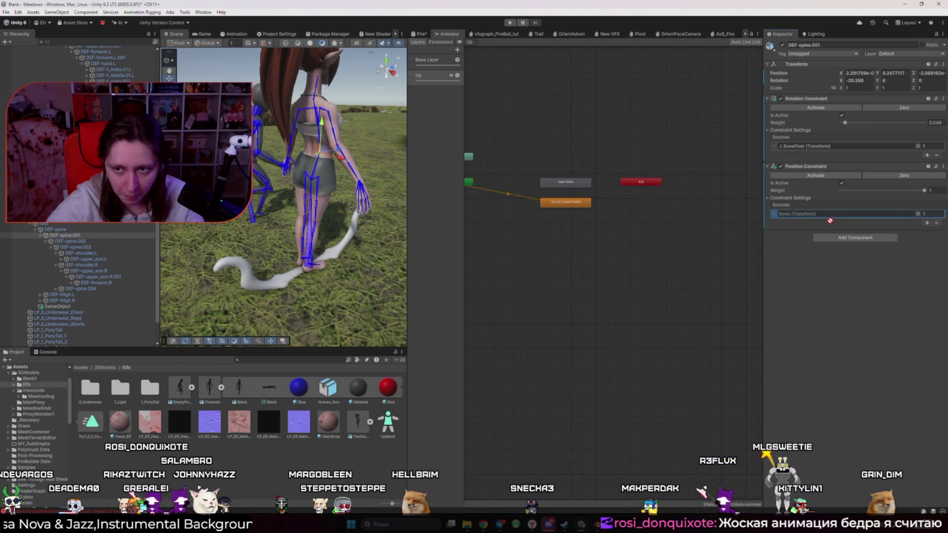
pyautogui.moveTo(831, 222); pyautogui.dragTo(834, 214)
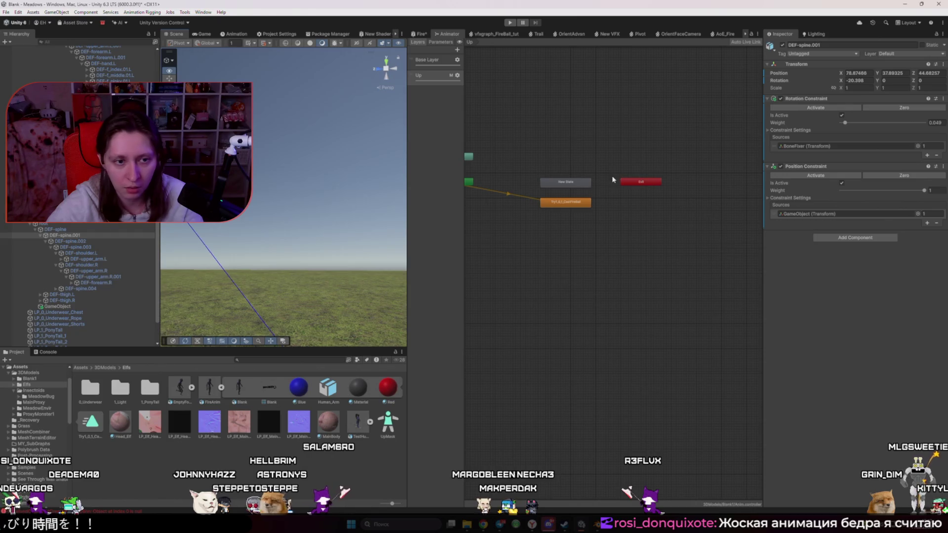
pyautogui.moveTo(923, 190)
pyautogui.mouseDown()
pyautogui.moveTo(833, 195)
pyautogui.moveTo(946, 202)
pyautogui.mouseUp()
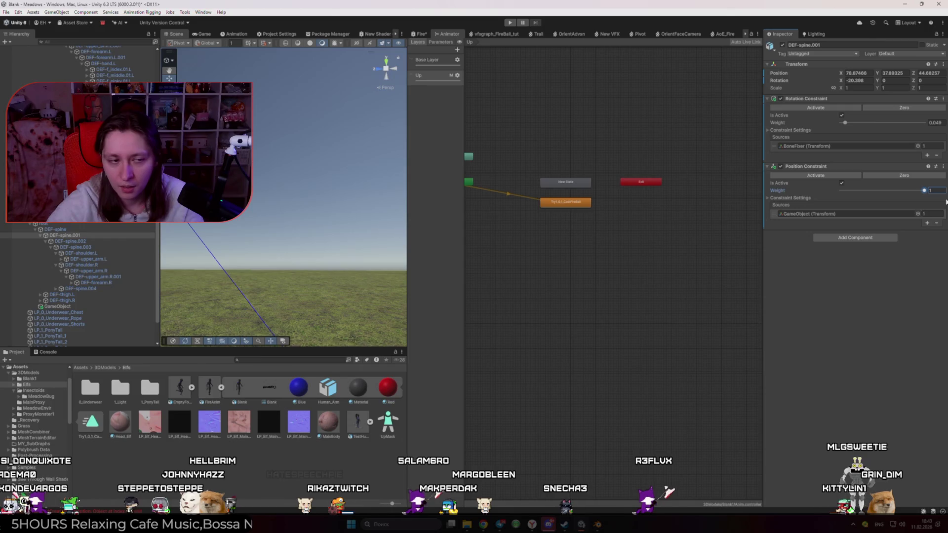
pyautogui.click(868, 74)
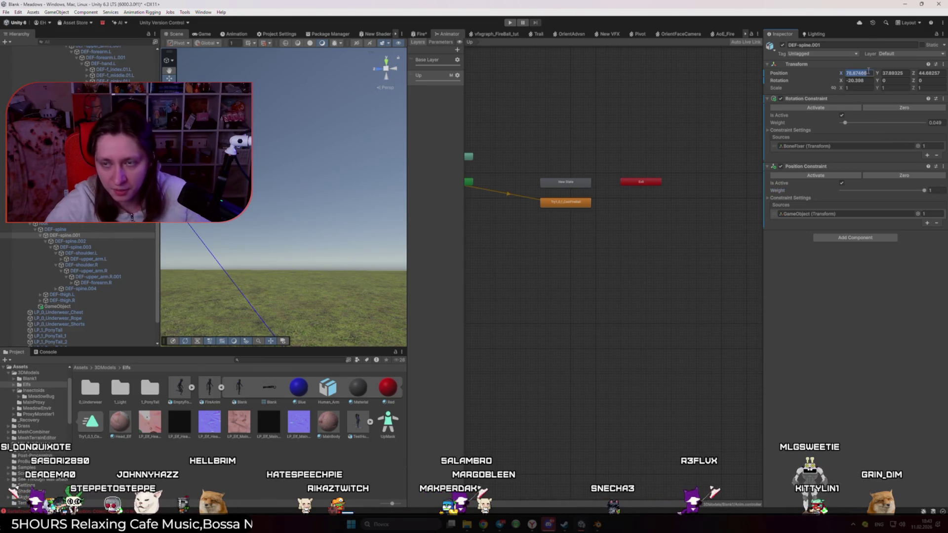
pyautogui.write('0')
pyautogui.press('Return')
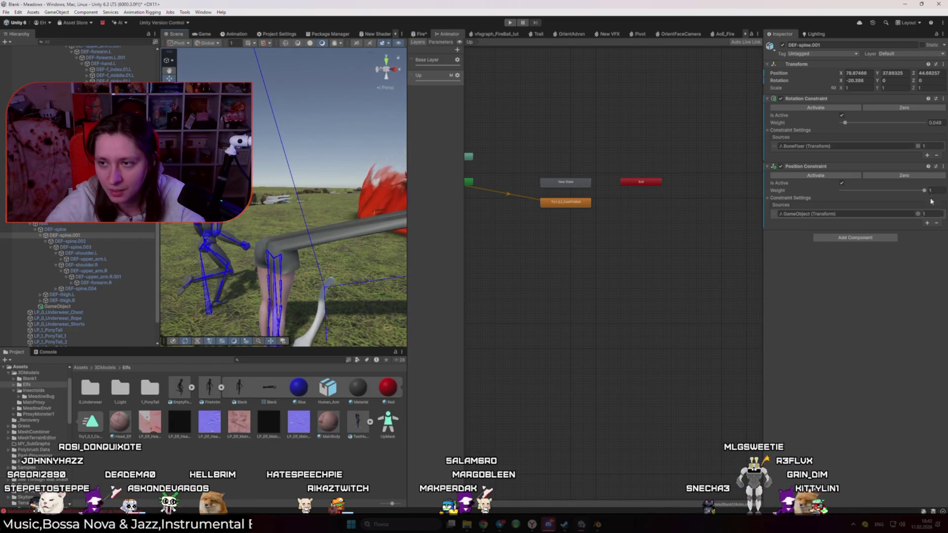
pyautogui.moveTo(924, 191); pyautogui.dragTo(919, 192)
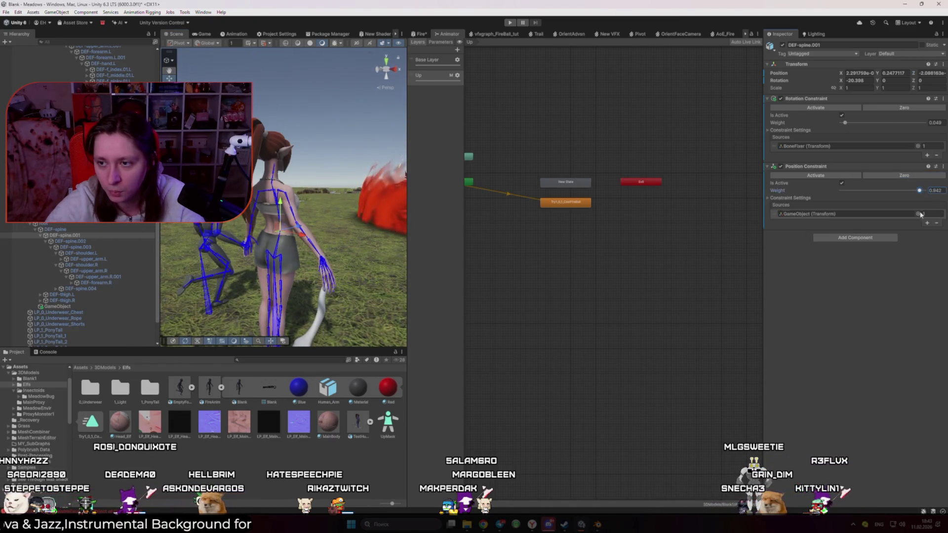
# - Remove the Position Constraint, then read the Blend Constraint documentation in the browser
pyautogui.click(943, 167)
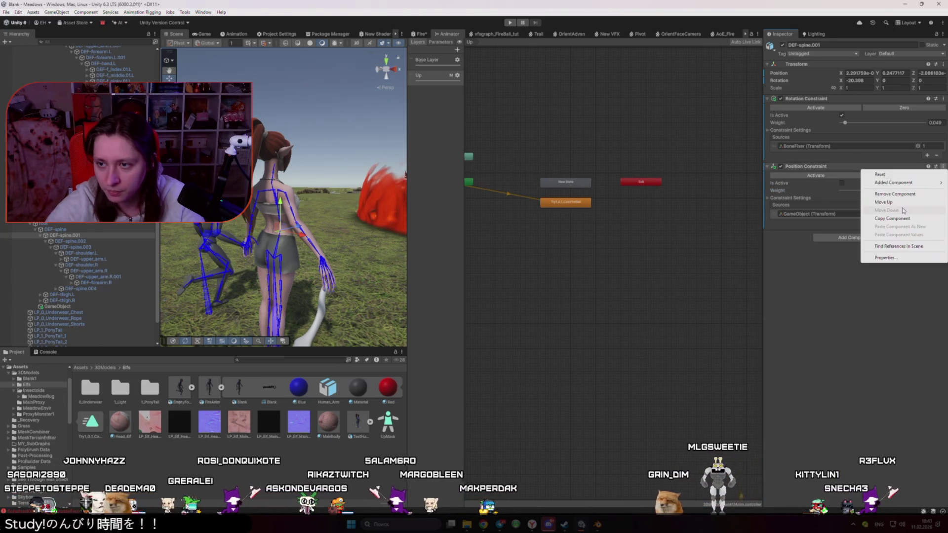
pyautogui.click(895, 194)
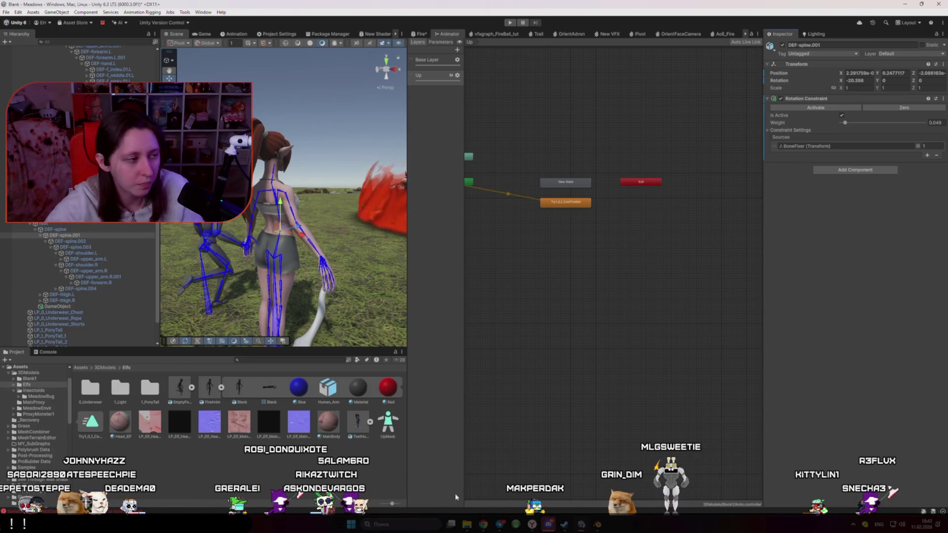
pyautogui.moveTo(460, 527)
pyautogui.click(501, 492)
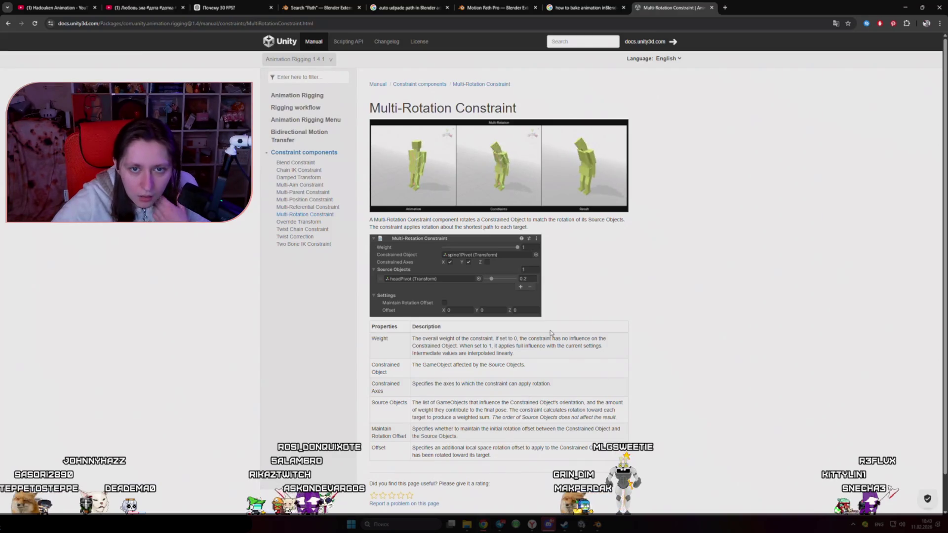
pyautogui.click(296, 164)
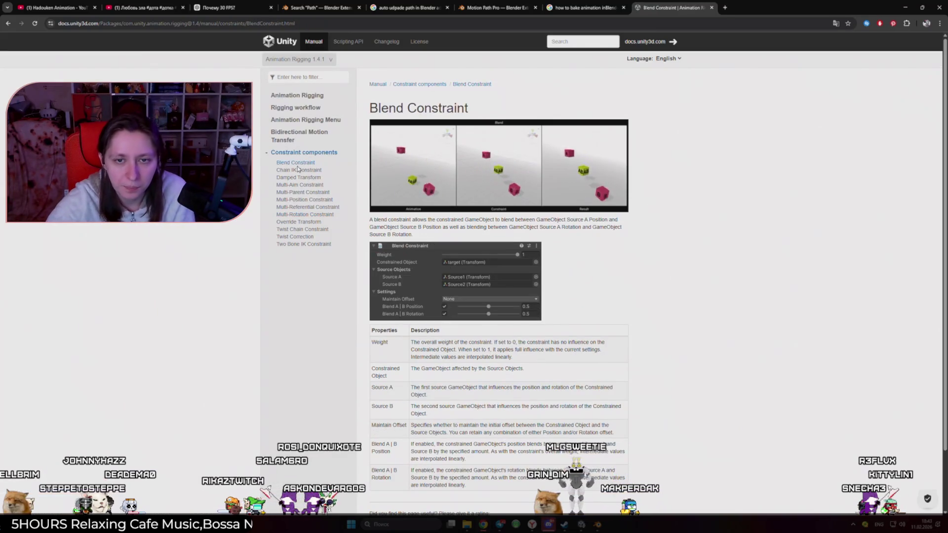
pyautogui.hotkey('alt', 'Tab')
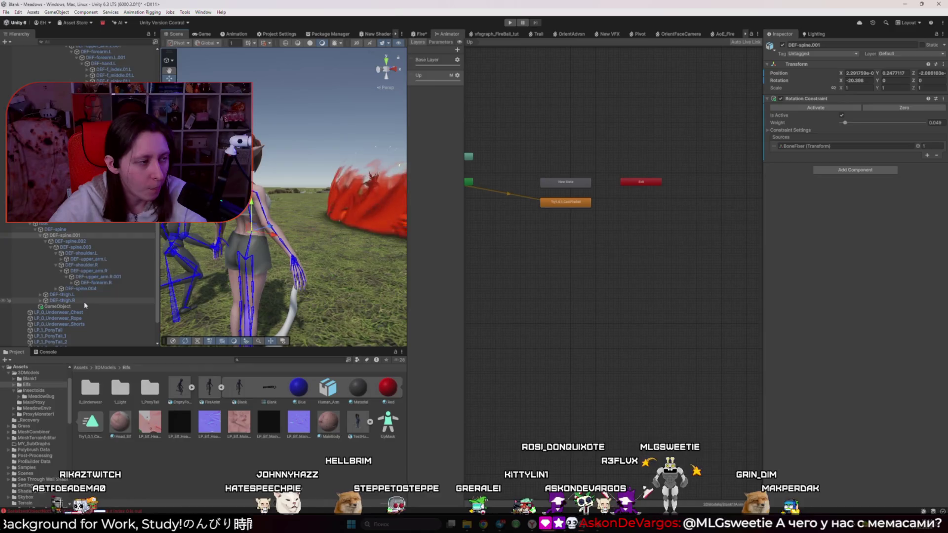
# - Select the TestHumanoid character in the Hierarchy
pyautogui.click(95, 306)
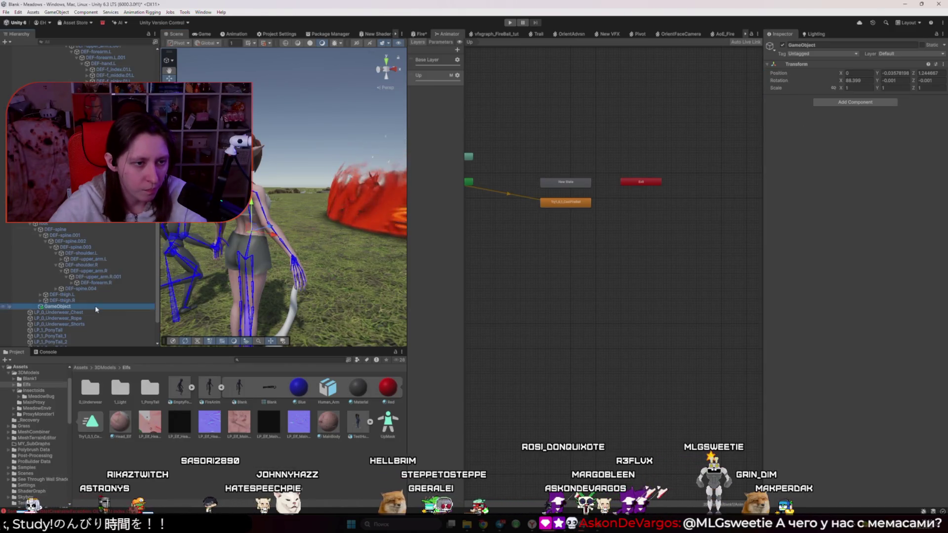
pyautogui.scroll(-3, 78, 300)
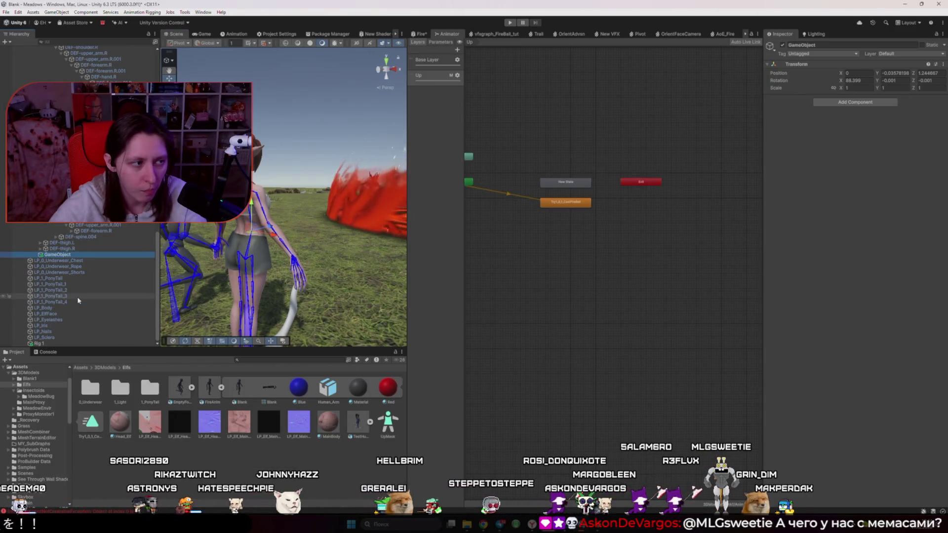
pyautogui.scroll(1, 78, 300)
pyautogui.click(245, 266)
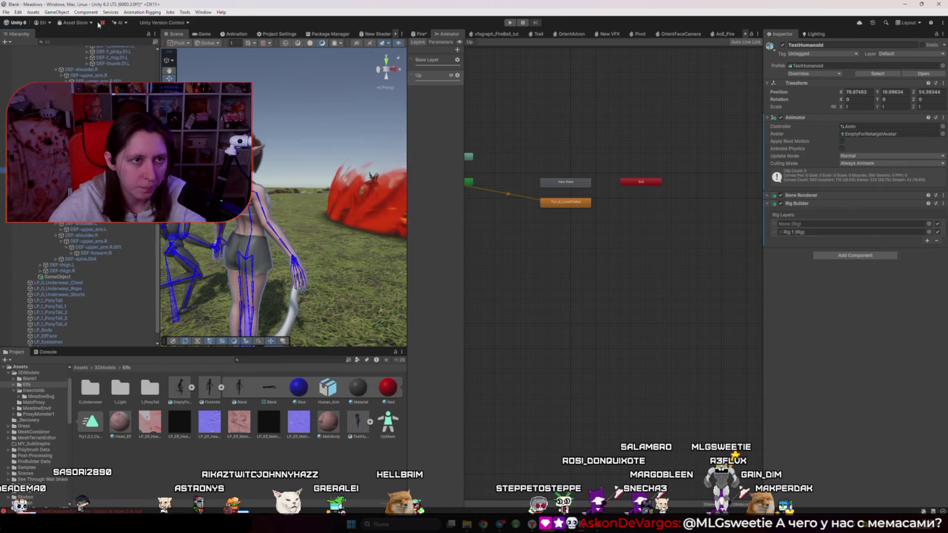
# - Add Rig 2 via Animation Rigging > Rig Setup, then list components to add to Rig 1
pyautogui.click(134, 12)
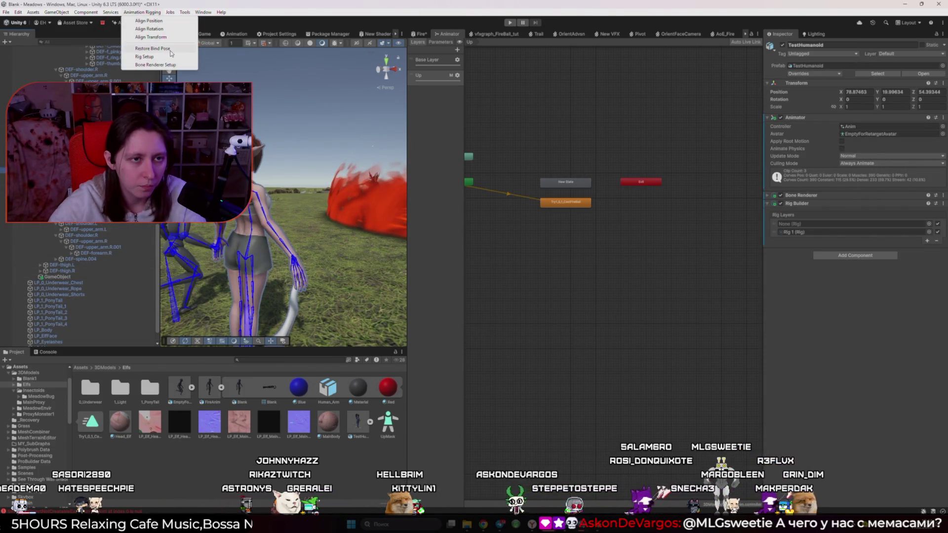
pyautogui.click(145, 57)
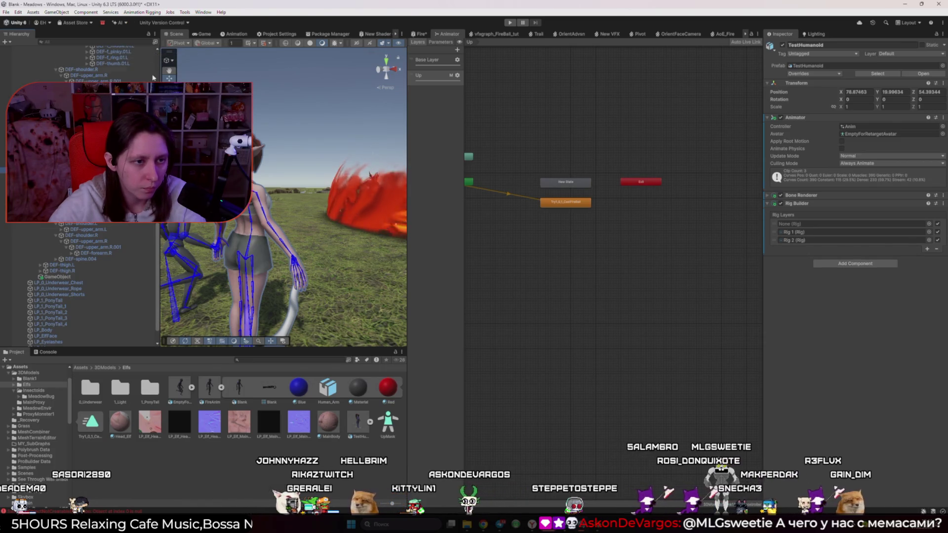
pyautogui.click(40, 337)
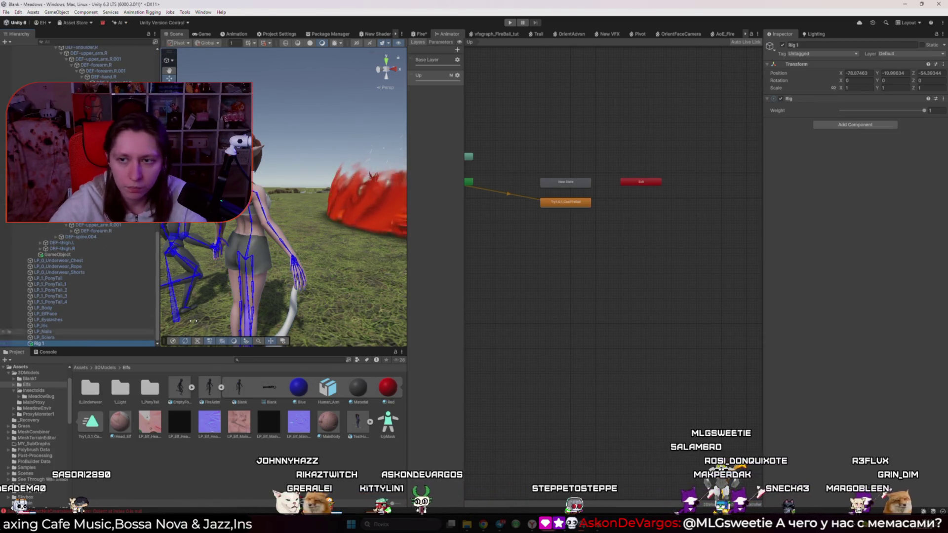
pyautogui.click(856, 125)
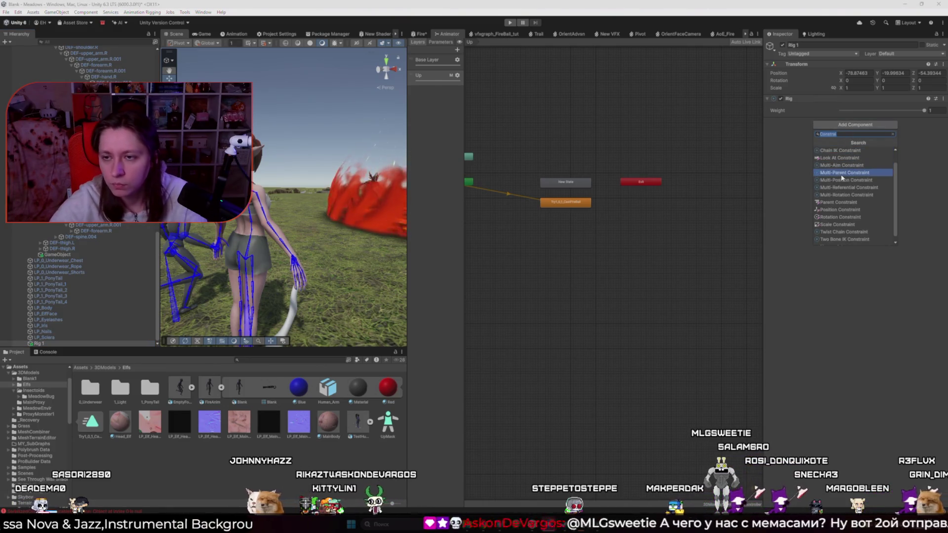
pyautogui.hotkey('alt', 'Tab')
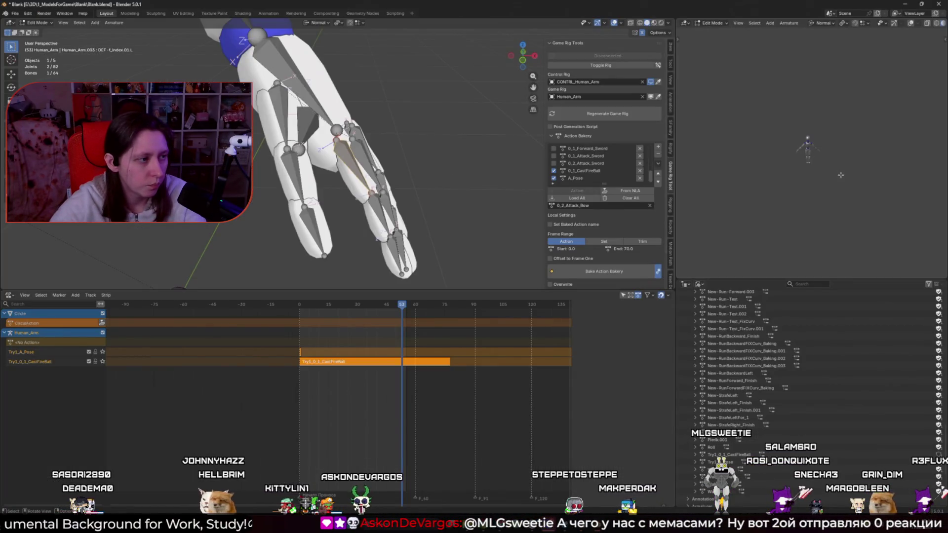
pyautogui.hotkey('alt', 'Tab')
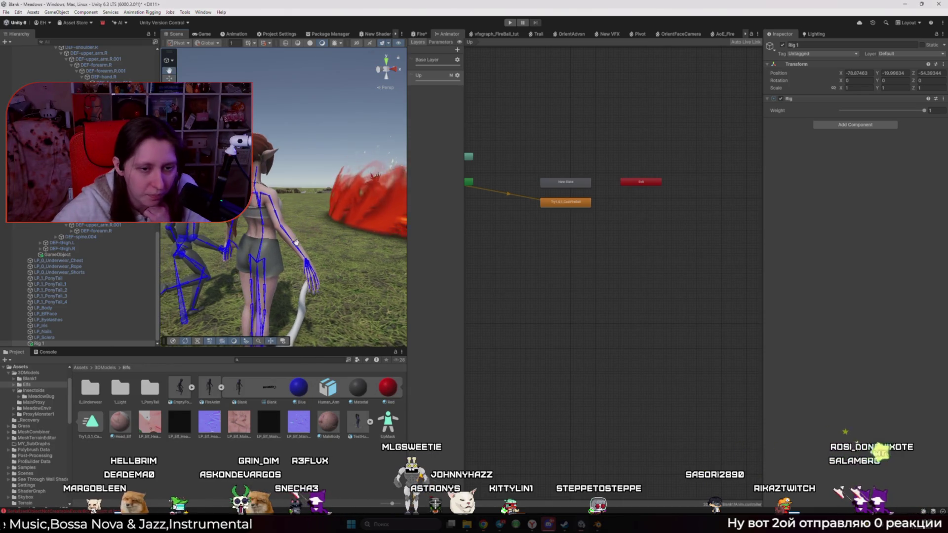
# - Check the Blend Constraint docs, then add Blend Constraint to Rig 1 by searching 'Blend C'
pyautogui.moveTo(483, 524)
pyautogui.click(524, 494)
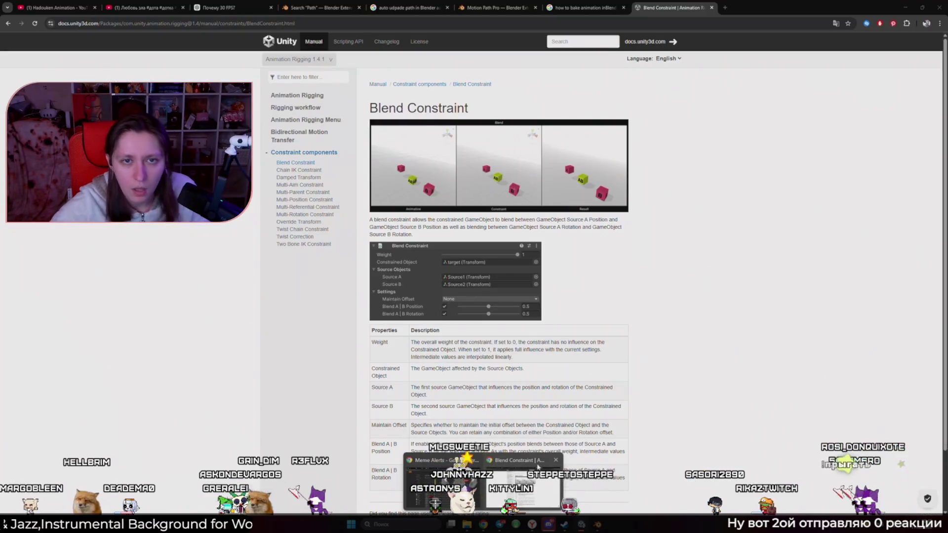
pyautogui.hotkey('alt', 'Tab')
pyautogui.click(855, 125)
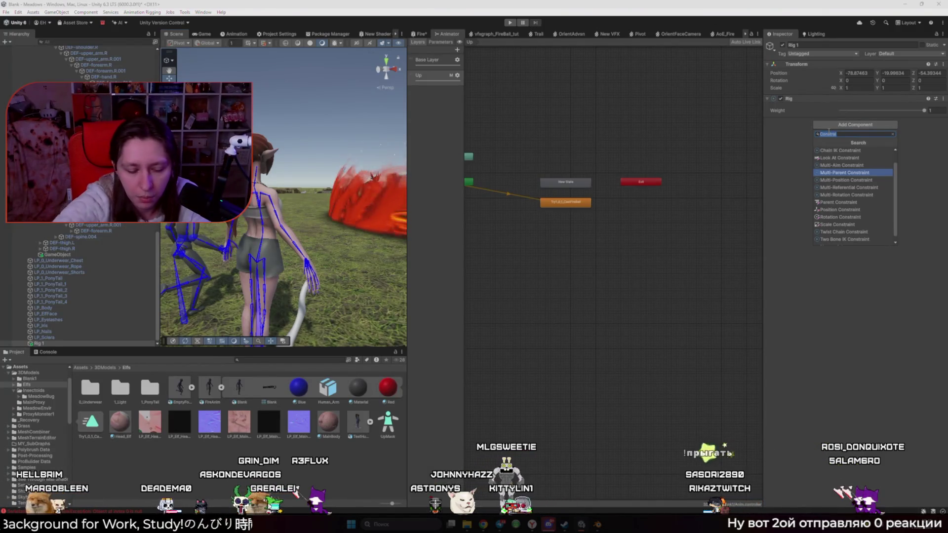
pyautogui.write('Blend C')
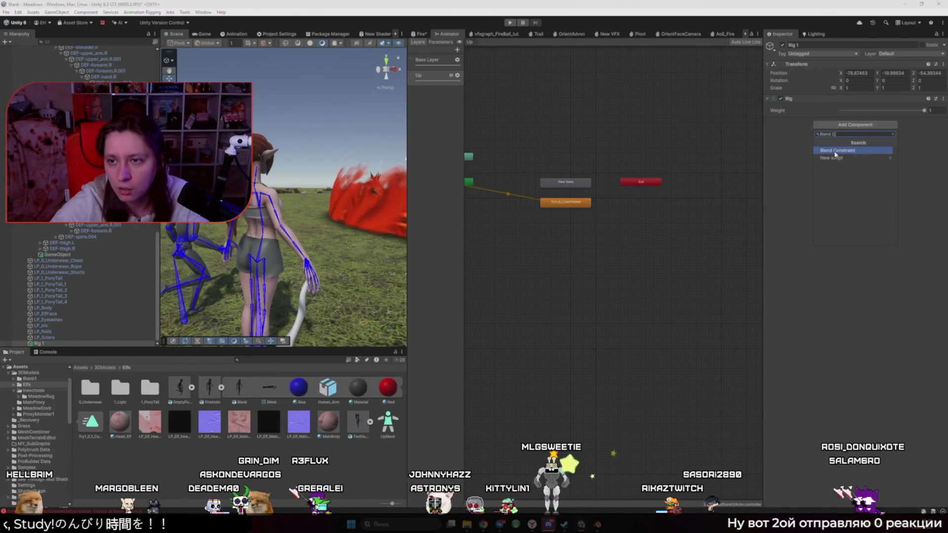
pyautogui.press('Return')
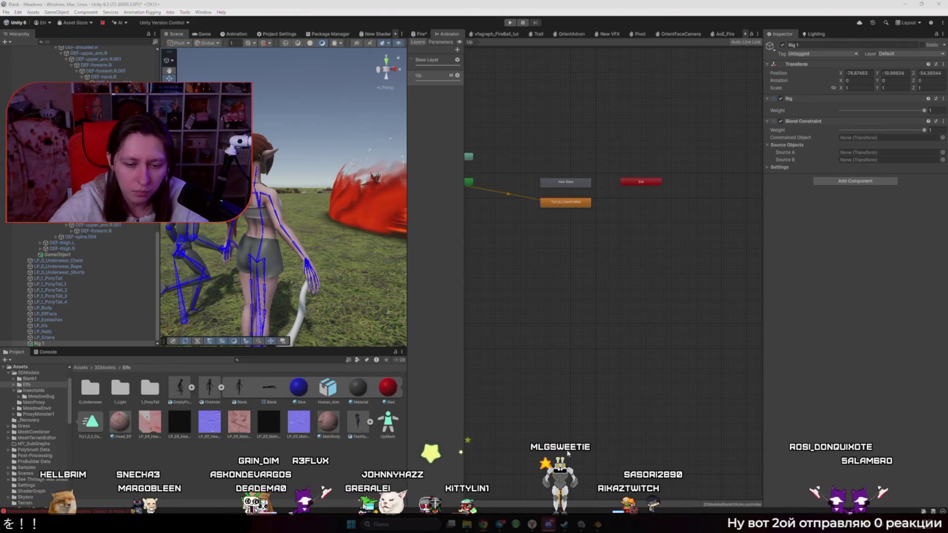
# - Look at the documentation again and return to the Unity Editor
pyautogui.moveTo(506, 527)
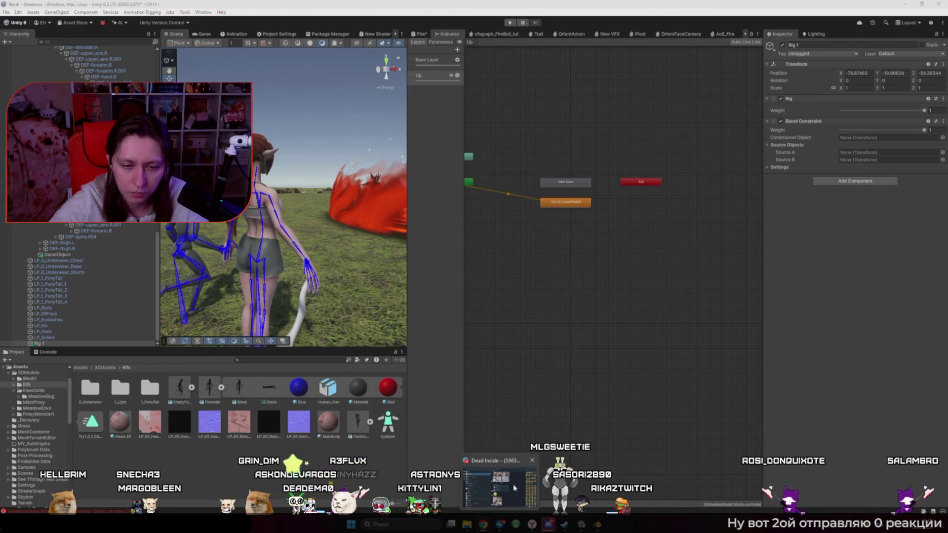
pyautogui.hotkey('alt', 'Tab')
pyautogui.hotkey('alt', 'Tab')
pyautogui.hotkey('alt', 'Tab')
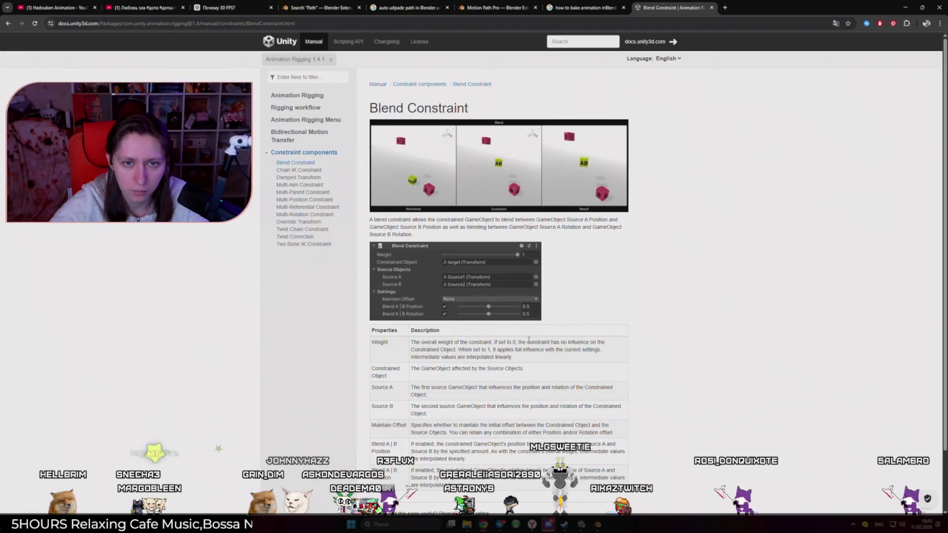
pyautogui.hotkey('alt', 'Tab')
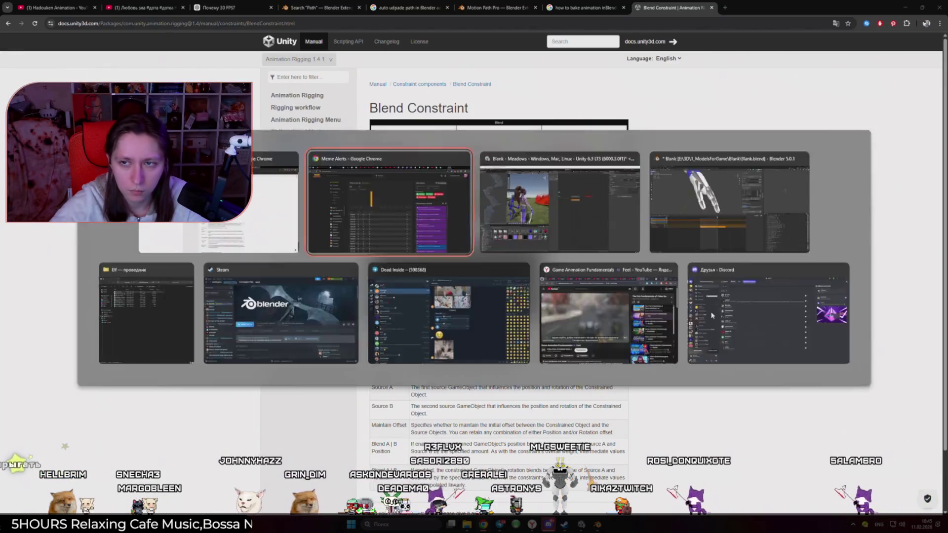
pyautogui.hotkey('alt', 'Tab')
pyautogui.hotkey('alt', 'Tab')
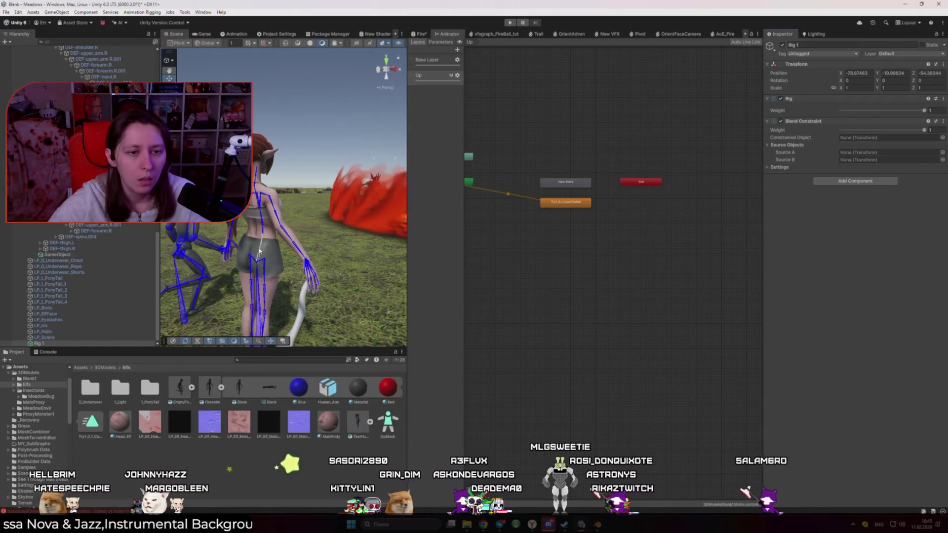
# - Constrain DEF-spine.001 in the Blend Constraint and set Blend A|B Position to 0
pyautogui.scroll(6, 109, 223)
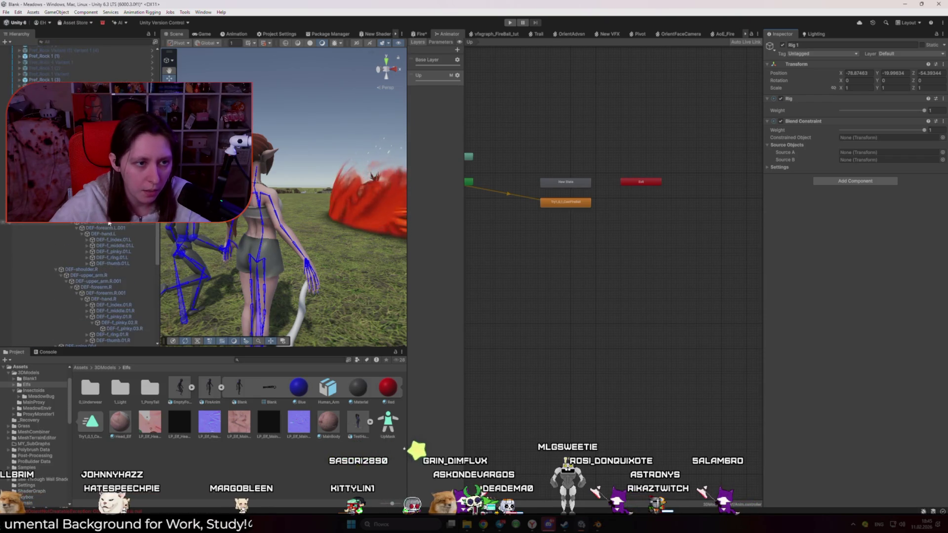
pyautogui.moveTo(109, 223)
pyautogui.mouseDown()
pyautogui.moveTo(346, 188)
pyautogui.moveTo(849, 143)
pyautogui.mouseUp()
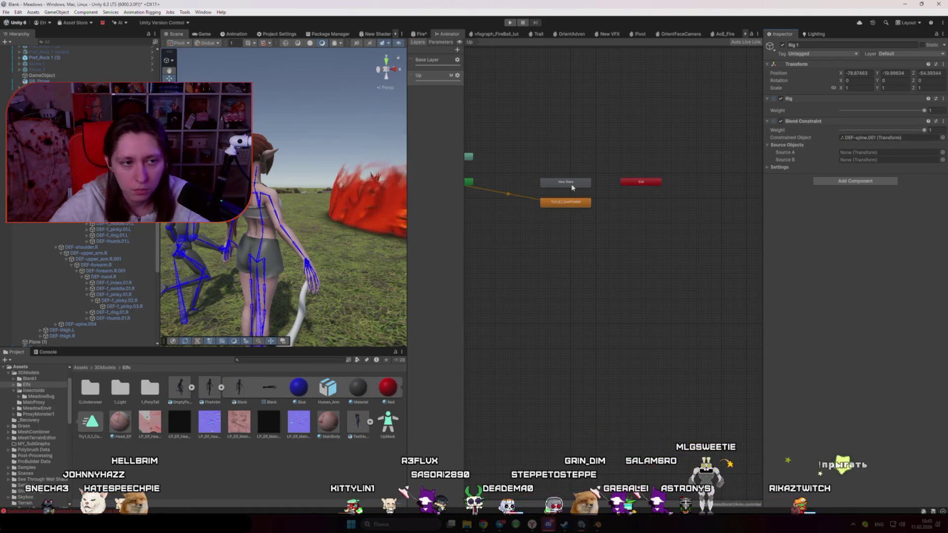
pyautogui.scroll(-5, 60, 305)
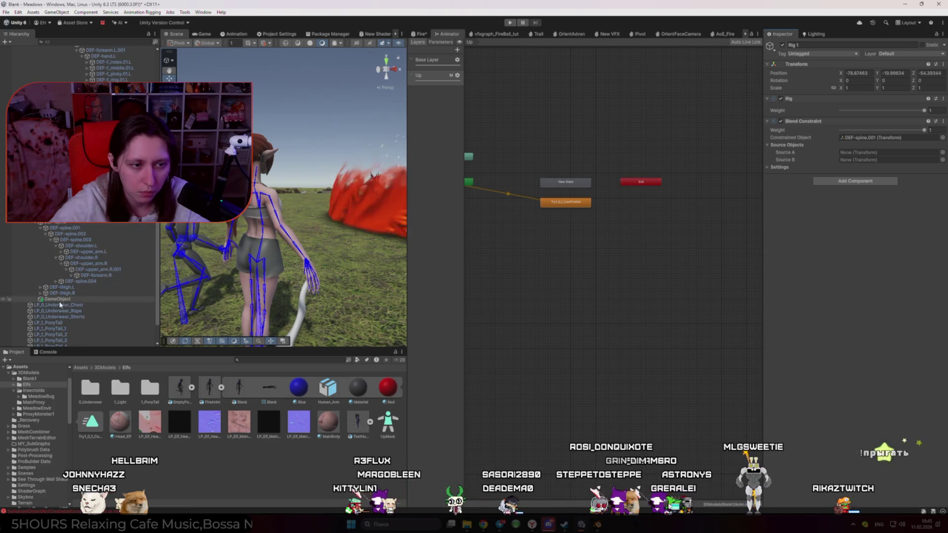
pyautogui.click(768, 168)
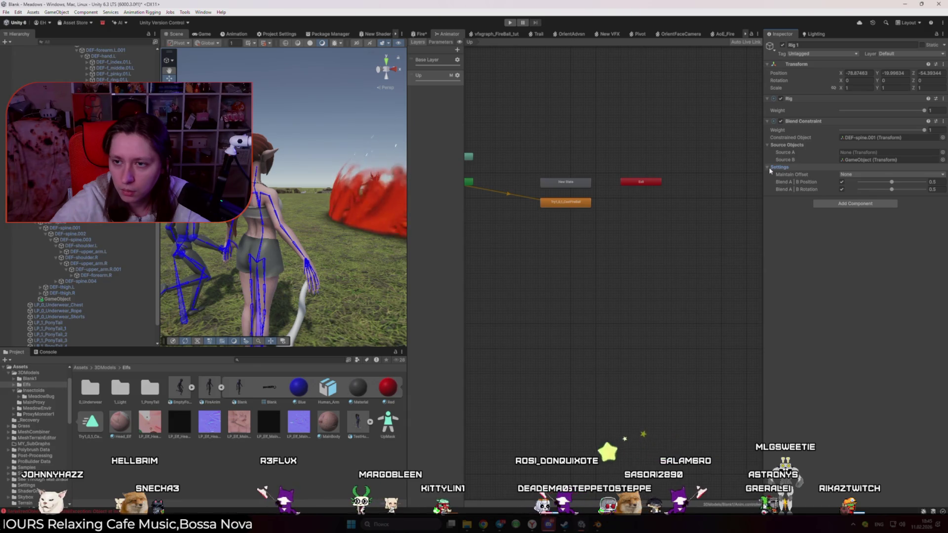
pyautogui.moveTo(893, 185); pyautogui.dragTo(859, 182)
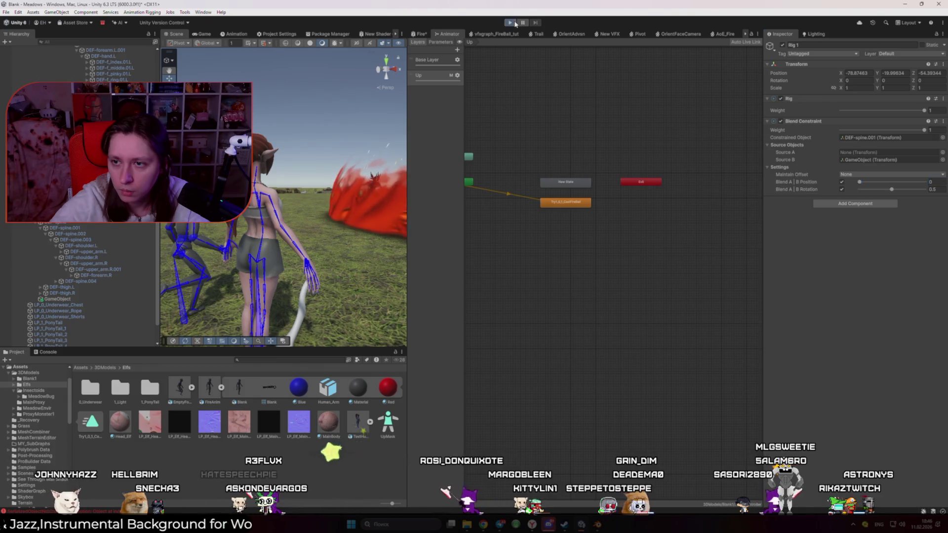
# - Enter Play mode, watch the spine rig in the Scene view and inspect the helper GameObject
pyautogui.click(511, 23)
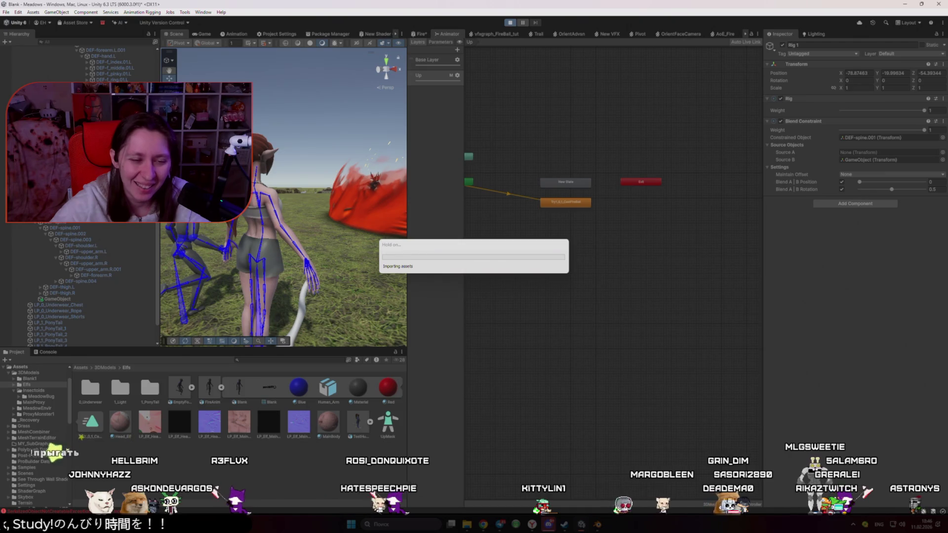
pyautogui.click(175, 34)
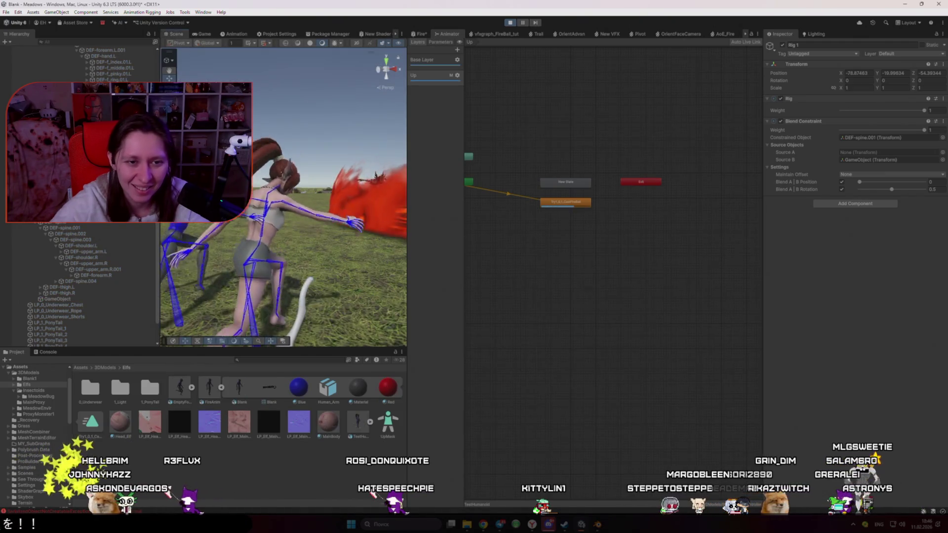
pyautogui.moveTo(329, 194); pyautogui.dragTo(264, 228)
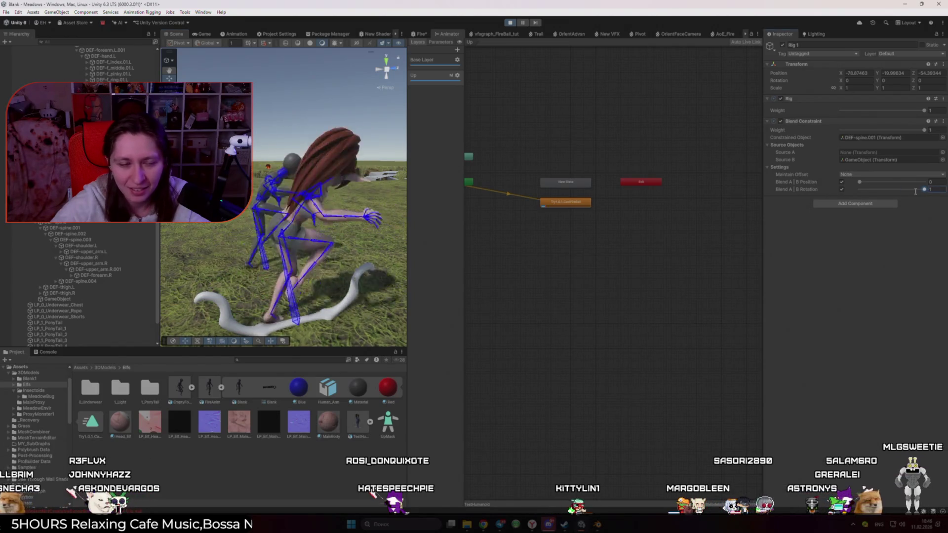
pyautogui.scroll(-3, 81, 273)
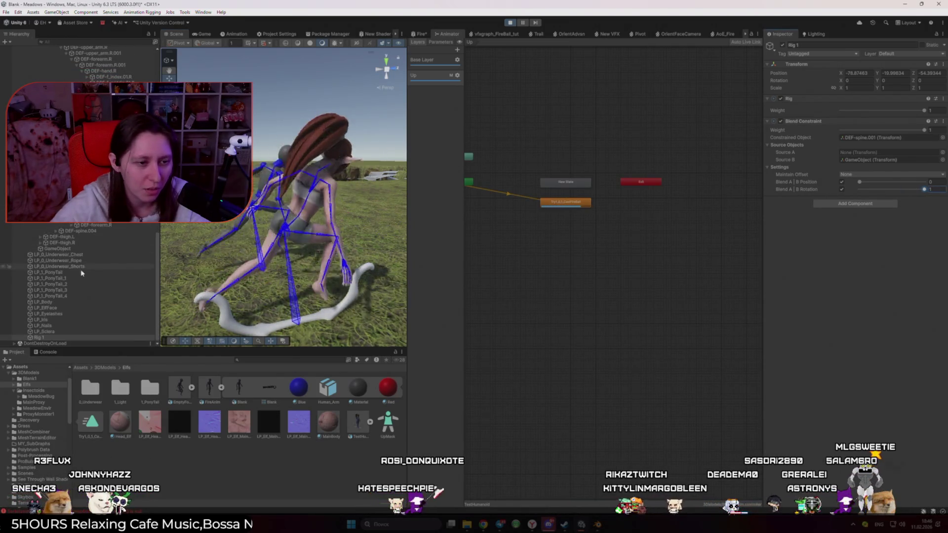
pyautogui.scroll(10, 83, 261)
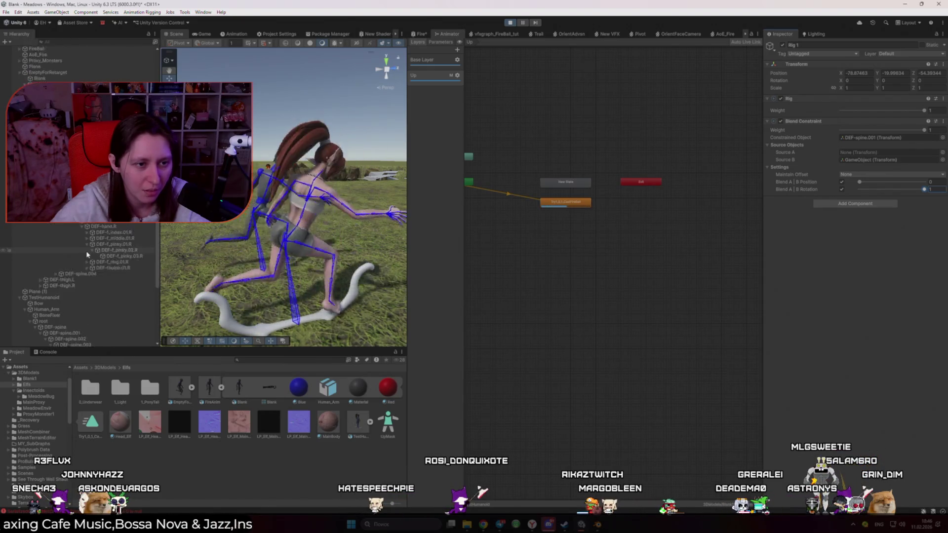
pyautogui.scroll(-1, 87, 254)
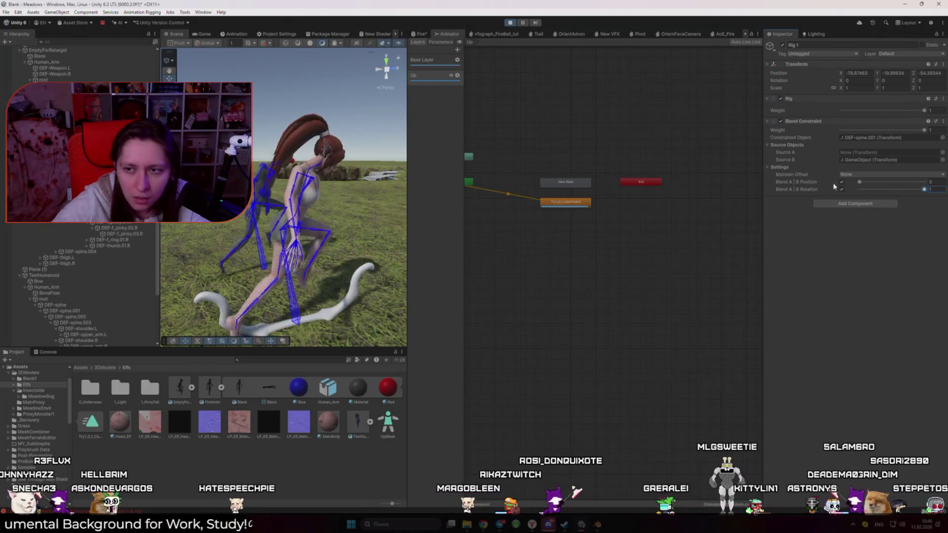
pyautogui.doubleClick(886, 160)
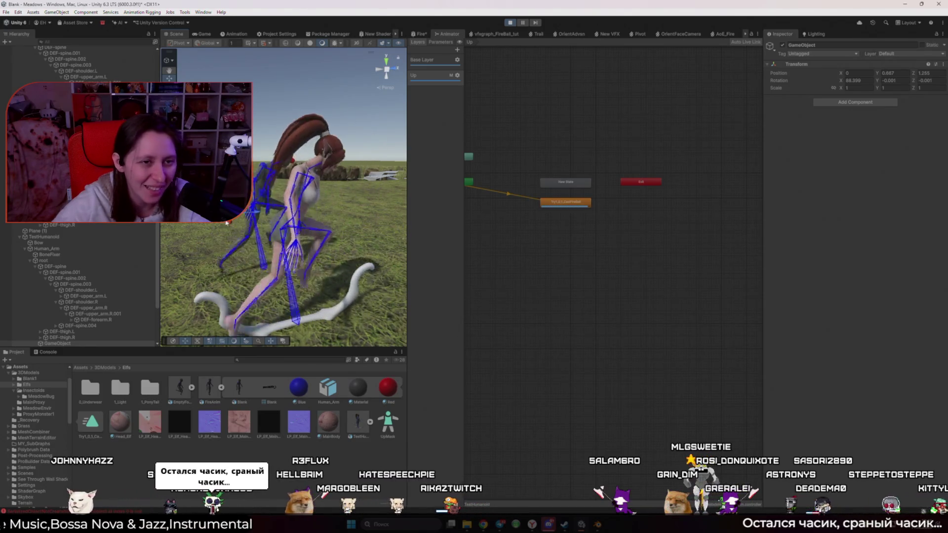
# - Exit Play mode and view the Animation Rigging 1.4.1 Blend Constraint manual in Chrome
pyautogui.click(505, 23)
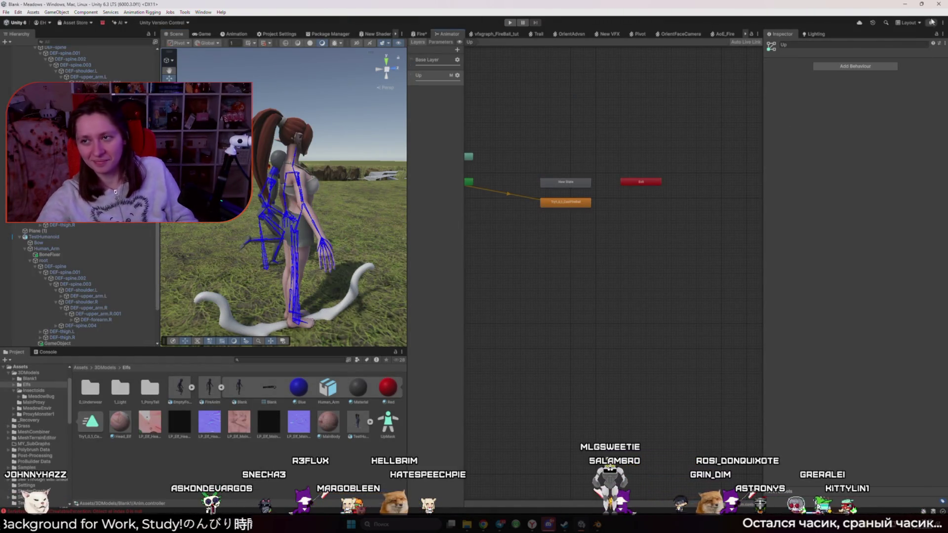
pyautogui.click(938, 4)
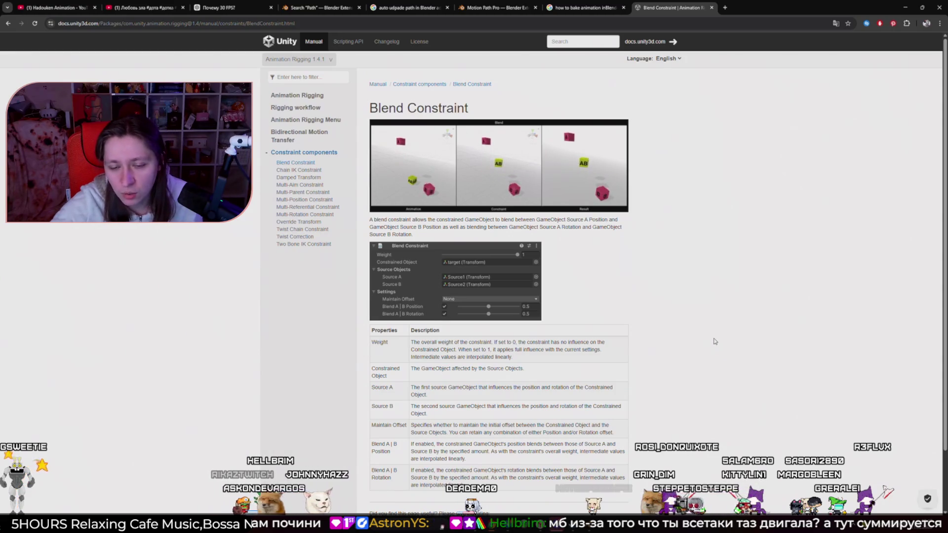
pyautogui.moveTo(589, 532)
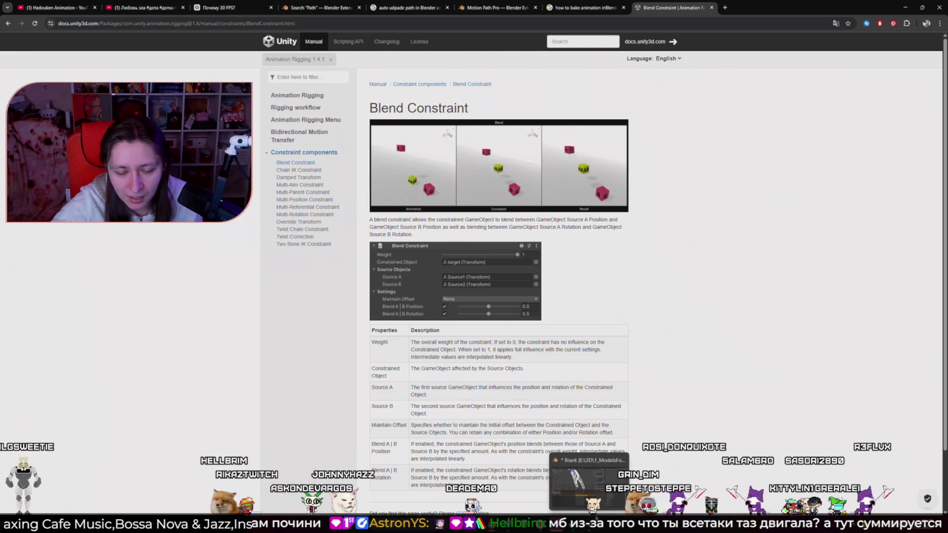